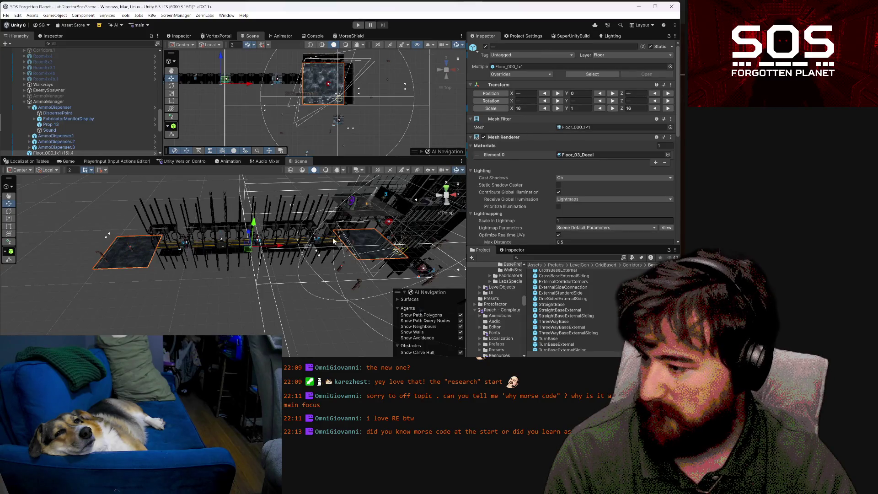
# Select Floor_000_1x1 (15).4 together with CorridorSection, CorridorSection.1 and CorridorSection.2 in the Hierarchy
pyautogui.click(143, 260)
pyautogui.moveTo(159, 260)
pyautogui.keyDown('alt'); pyautogui.mouseDown()
pyautogui.moveTo(218, 285)
pyautogui.moveTo(198, 241)
pyautogui.mouseUp(); pyautogui.keyUp('alt')
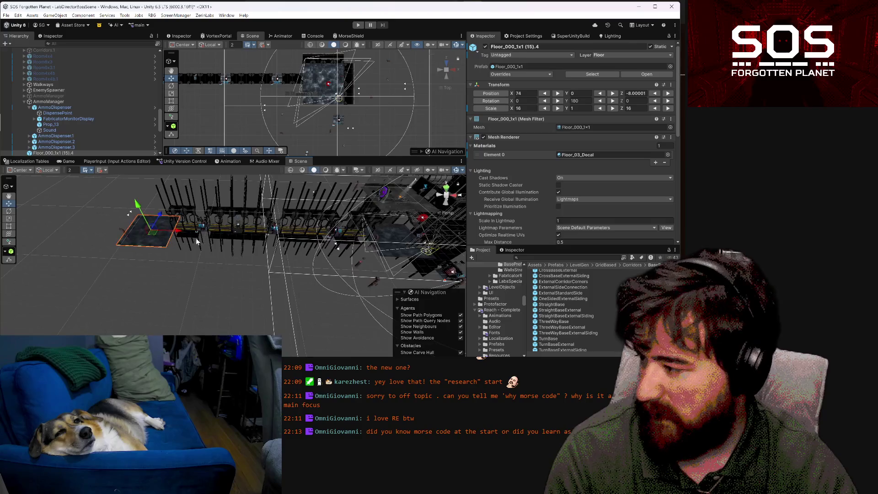
pyautogui.keyDown('shift'); pyautogui.click(192, 230); pyautogui.keyUp('shift')
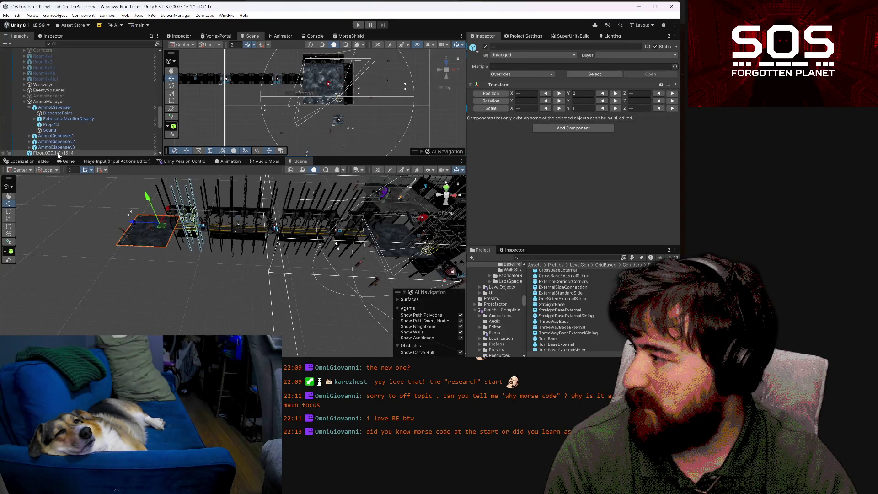
pyautogui.scroll(-3, 80, 154)
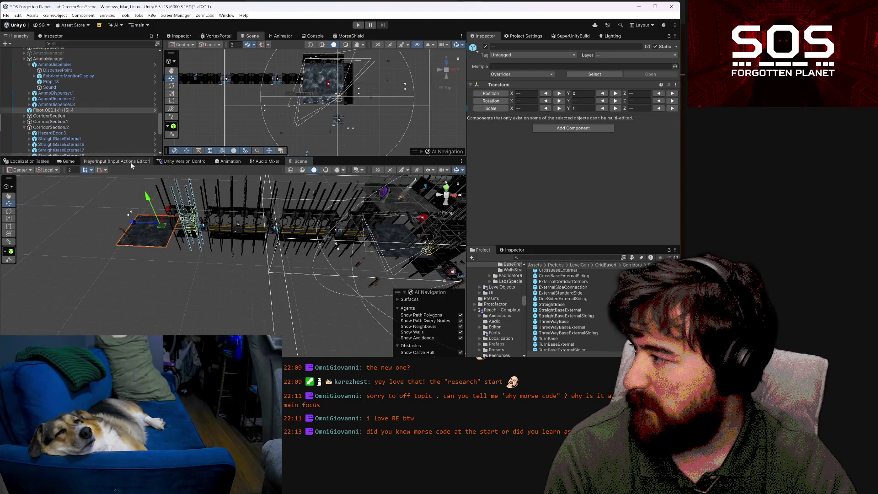
pyautogui.scroll(-3, 110, 131)
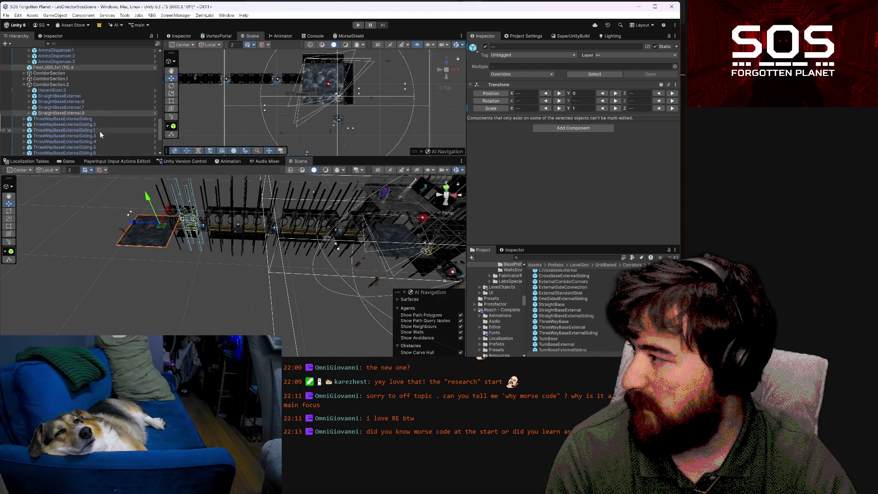
pyautogui.keyDown('ctrl'); pyautogui.click(81, 114); pyautogui.keyUp('ctrl')
pyautogui.click(25, 85)
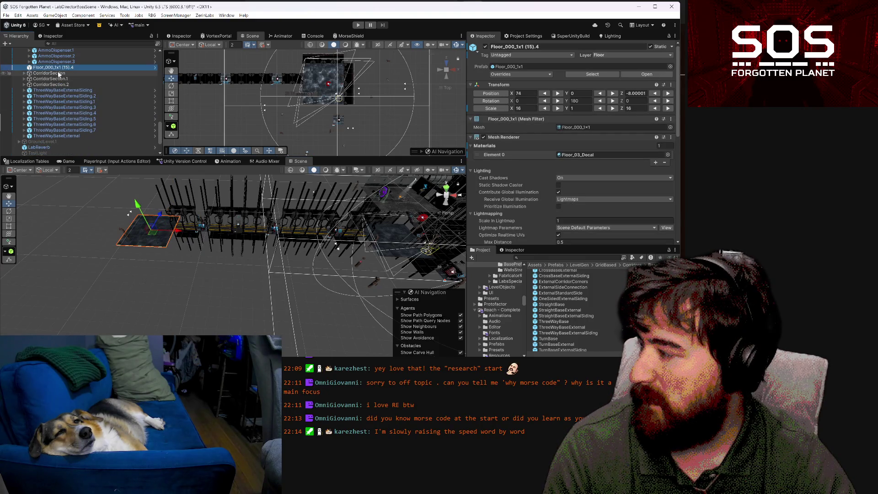
pyautogui.keyDown('ctrl'); pyautogui.click(59, 73); pyautogui.keyUp('ctrl')
pyautogui.keyDown('ctrl'); pyautogui.click(57, 78); pyautogui.keyUp('ctrl')
pyautogui.keyDown('ctrl'); pyautogui.click(57, 85); pyautogui.keyUp('ctrl')
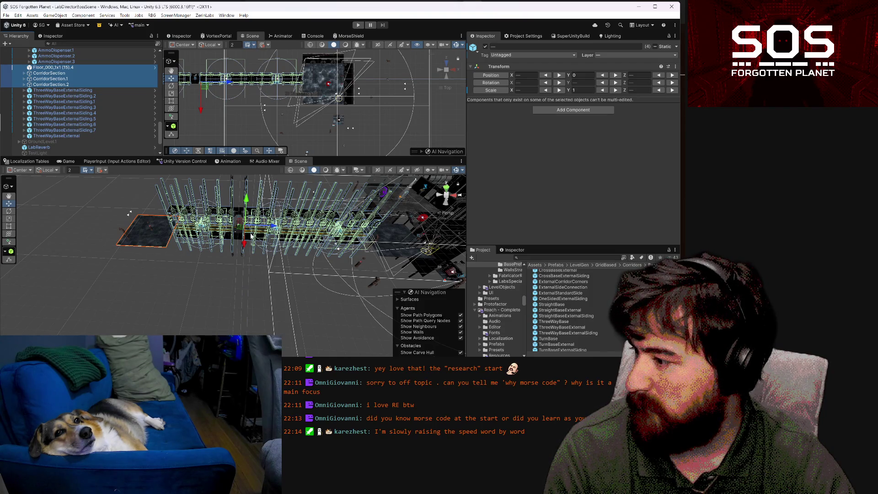
# Add ThreeWayBaseExternal to the selection and duplicate the selected pieces with Ctrl+D
pyautogui.click(239, 234)
pyautogui.keyDown('ctrl'); pyautogui.click(237, 233); pyautogui.keyUp('ctrl')
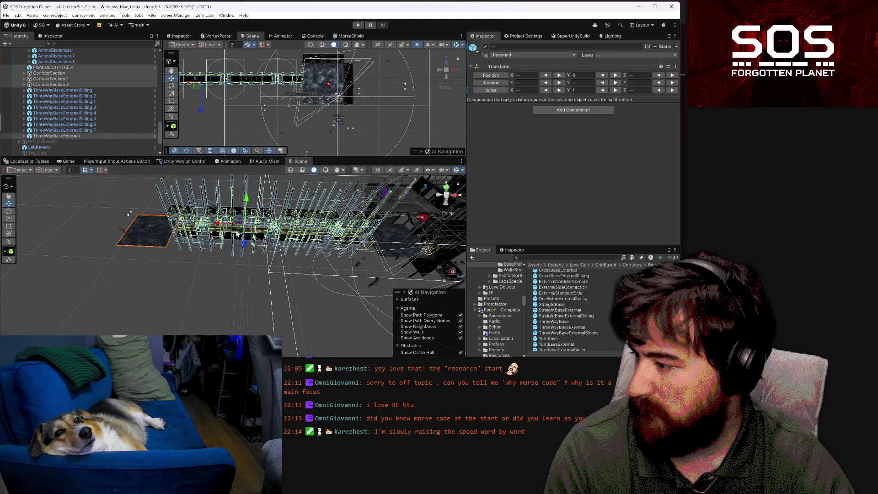
pyautogui.moveTo(276, 292); pyautogui.dragTo(319, 297)
pyautogui.scroll(3, 87, 53)
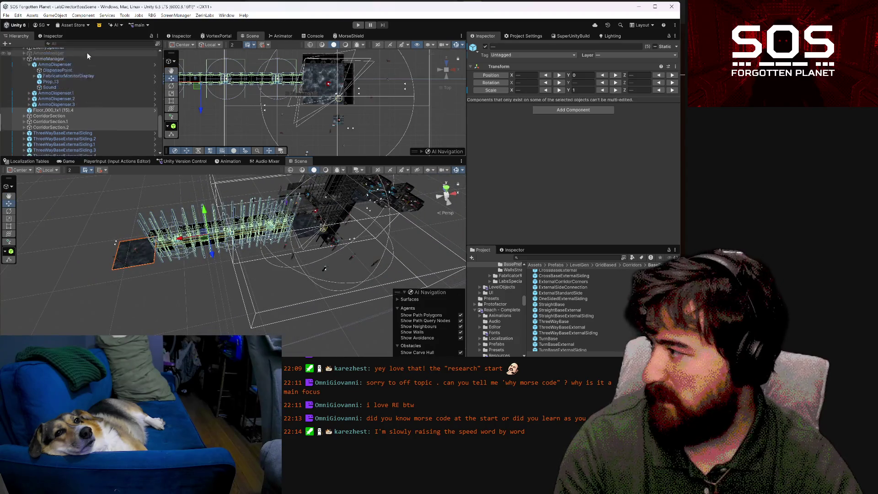
pyautogui.scroll(-3, 83, 62)
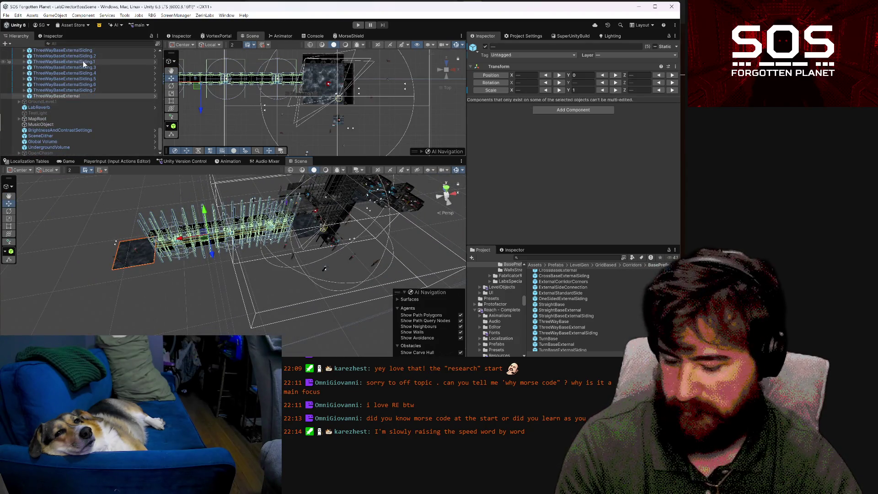
pyautogui.scroll(1, 71, 90)
pyautogui.hotkey('ctrl', 'd')
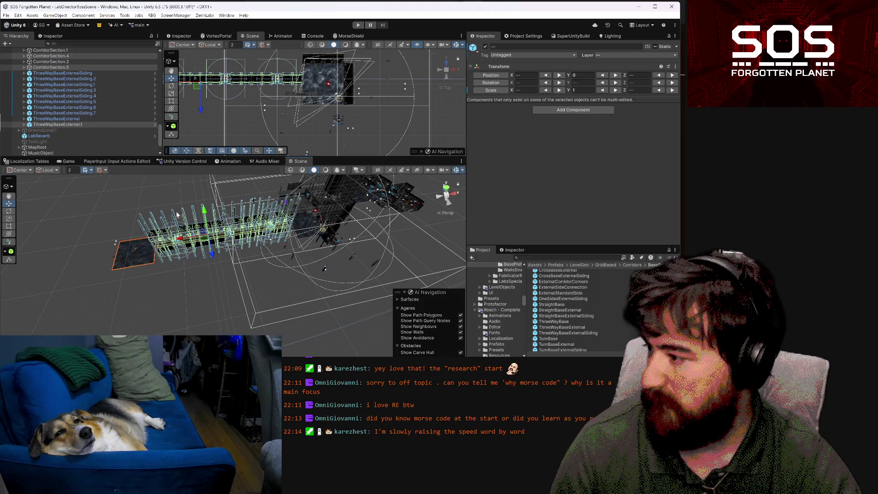
# Rotate the copied pieces 90° so they lie horizontally
pyautogui.click(12, 213)
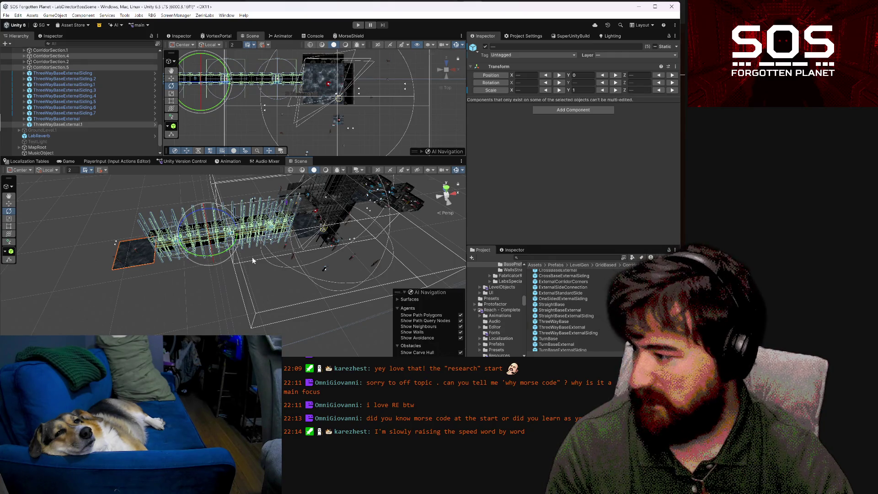
pyautogui.moveTo(226, 252)
pyautogui.mouseDown()
pyautogui.moveTo(245, 241)
pyautogui.moveTo(258, 212)
pyautogui.mouseUp()
pyautogui.moveTo(307, 164)
pyautogui.mouseDown()
pyautogui.moveTo(486, 177)
pyautogui.moveTo(383, 206)
pyautogui.mouseUp()
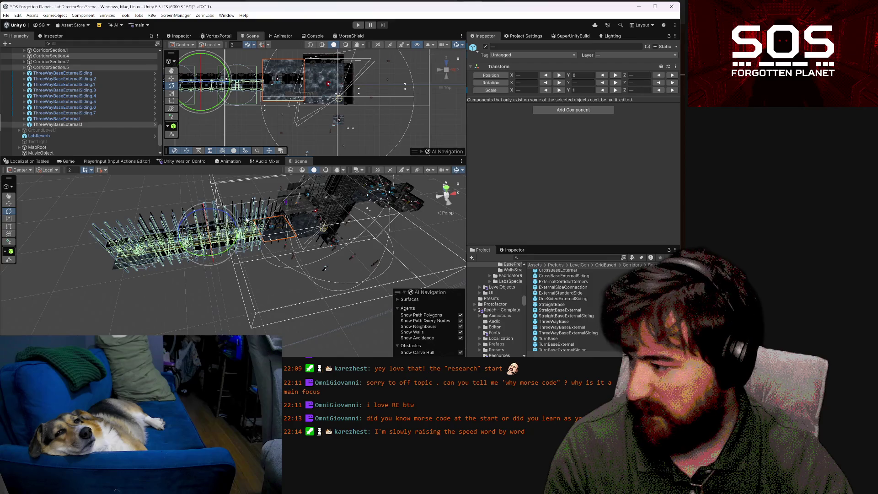
pyautogui.moveTo(28, 210); pyautogui.dragTo(387, 349)
pyautogui.moveTo(55, 229)
pyautogui.mouseDown()
pyautogui.moveTo(206, 221)
pyautogui.moveTo(231, 210)
pyautogui.mouseUp()
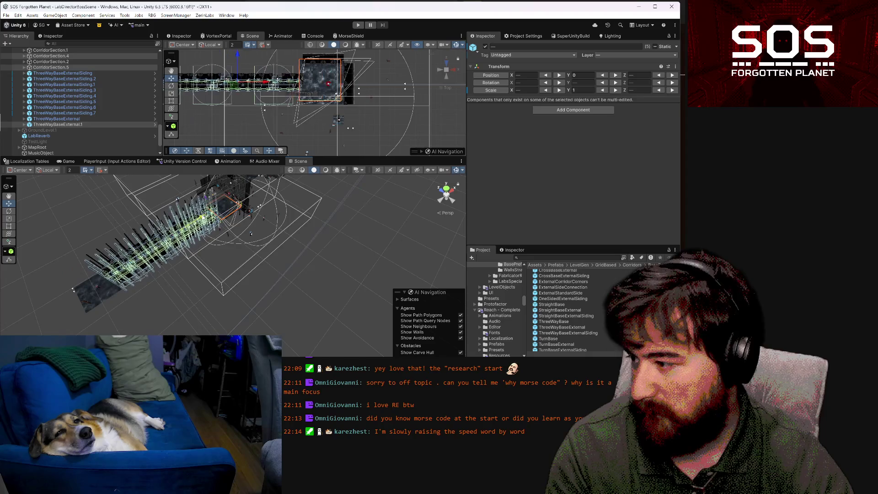
pyautogui.hotkey('ctrl', 'z')
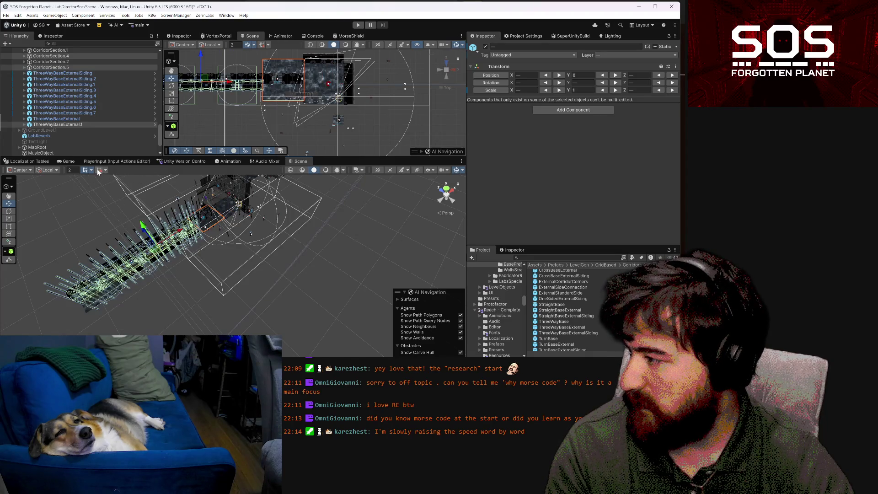
# Slide the rotated copies along X so the junction sits at X 52, Z -2
pyautogui.moveTo(178, 230); pyautogui.dragTo(229, 209)
pyautogui.scroll(10, 255, 233)
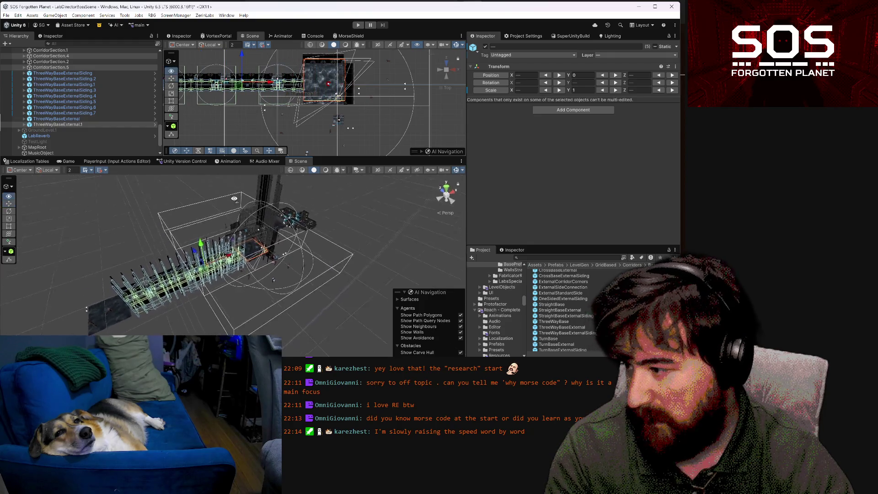
pyautogui.moveTo(279, 197)
pyautogui.mouseDown()
pyautogui.moveTo(349, 265)
pyautogui.moveTo(340, 269)
pyautogui.moveTo(347, 291)
pyautogui.moveTo(162, 271)
pyautogui.moveTo(286, 264)
pyautogui.moveTo(327, 273)
pyautogui.mouseUp()
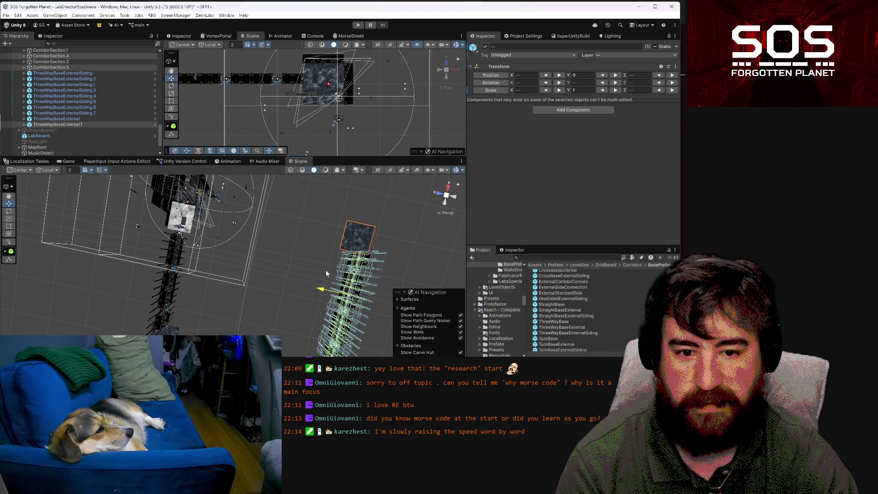
pyautogui.moveTo(331, 273)
pyautogui.mouseDown()
pyautogui.moveTo(127, 231)
pyautogui.moveTo(79, 243)
pyautogui.moveTo(310, 221)
pyautogui.moveTo(322, 207)
pyautogui.mouseUp()
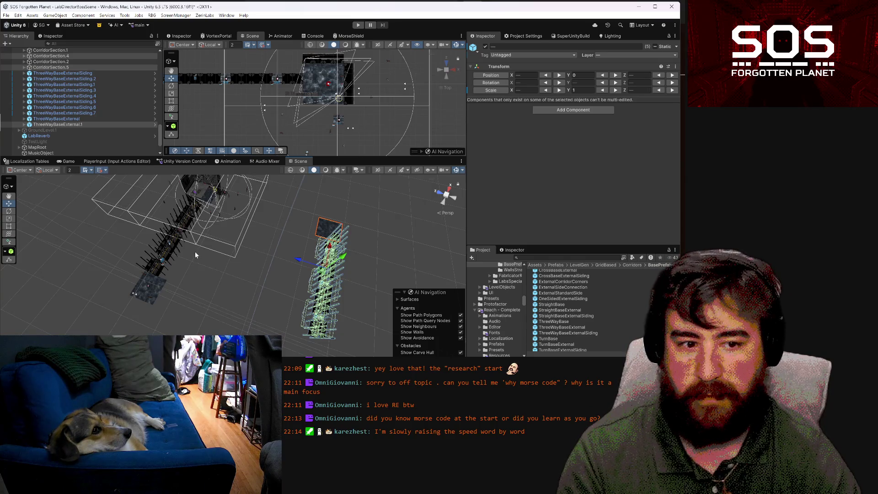
pyautogui.moveTo(199, 254)
pyautogui.mouseDown()
pyautogui.moveTo(186, 260)
pyautogui.moveTo(224, 253)
pyautogui.moveTo(245, 234)
pyautogui.moveTo(204, 232)
pyautogui.mouseUp()
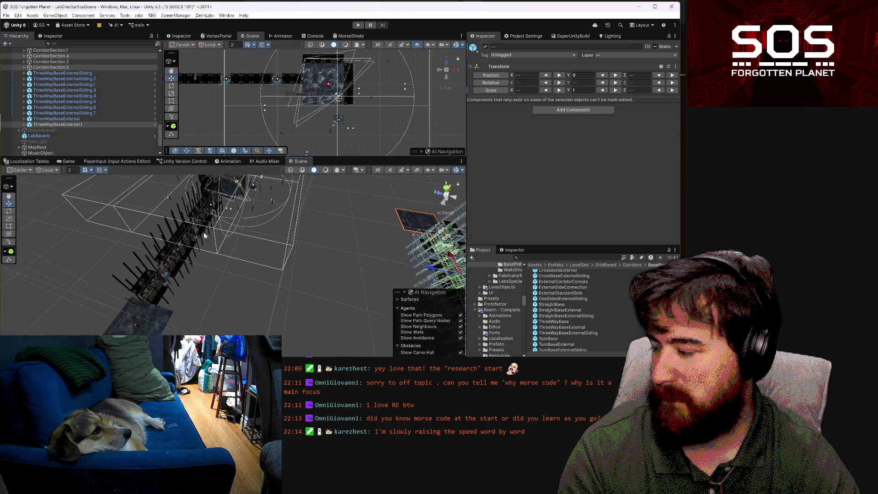
pyautogui.click(184, 251)
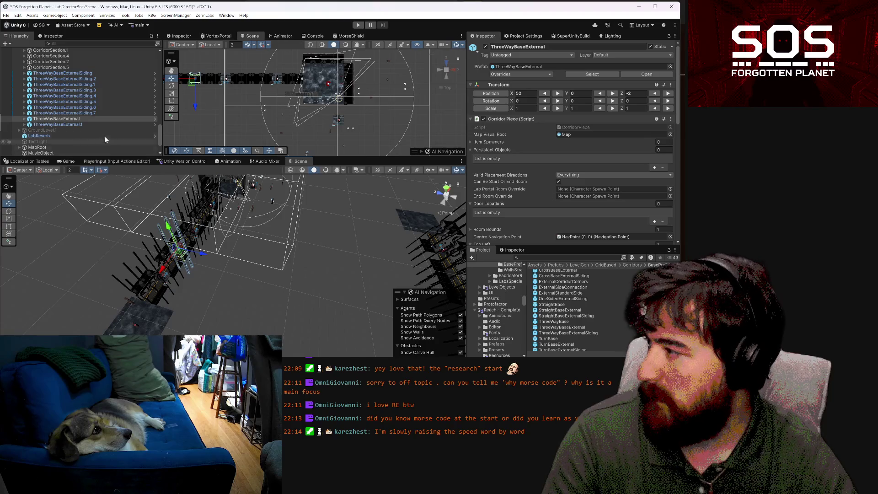
# Select CorridorSection.2, CorridorSection.1 and CorridorSection in the Hierarchy
pyautogui.scroll(2, 90, 128)
pyautogui.click(82, 110)
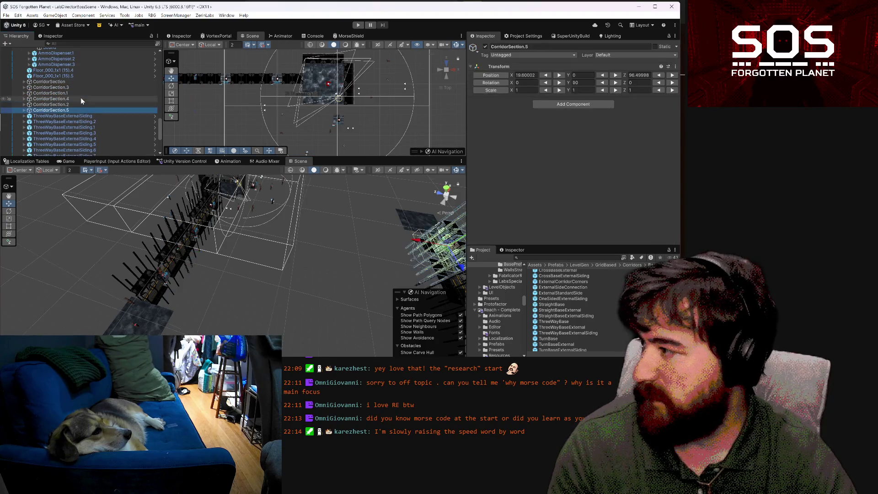
pyautogui.moveTo(246, 240)
pyautogui.mouseDown()
pyautogui.moveTo(271, 245)
pyautogui.moveTo(180, 233)
pyautogui.moveTo(160, 254)
pyautogui.mouseUp()
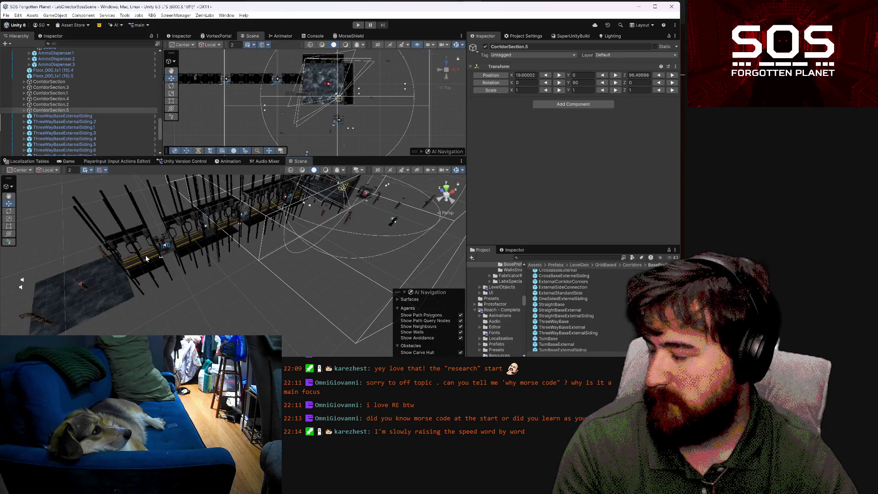
pyautogui.click(145, 255)
pyautogui.click(81, 104)
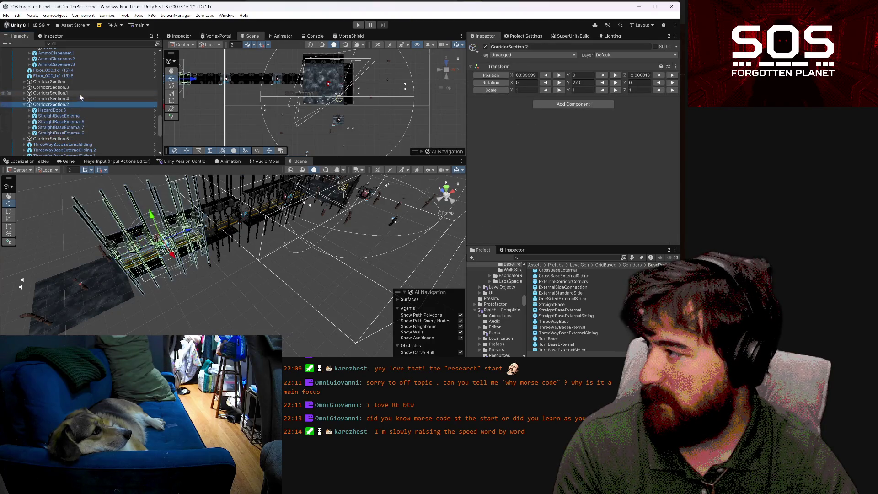
pyautogui.keyDown('ctrl'); pyautogui.click(80, 93); pyautogui.keyUp('ctrl')
pyautogui.keyDown('ctrl'); pyautogui.click(78, 81); pyautogui.keyUp('ctrl')
pyautogui.moveTo(293, 247)
pyautogui.mouseDown()
pyautogui.moveTo(256, 251)
pyautogui.moveTo(275, 248)
pyautogui.moveTo(212, 276)
pyautogui.mouseUp()
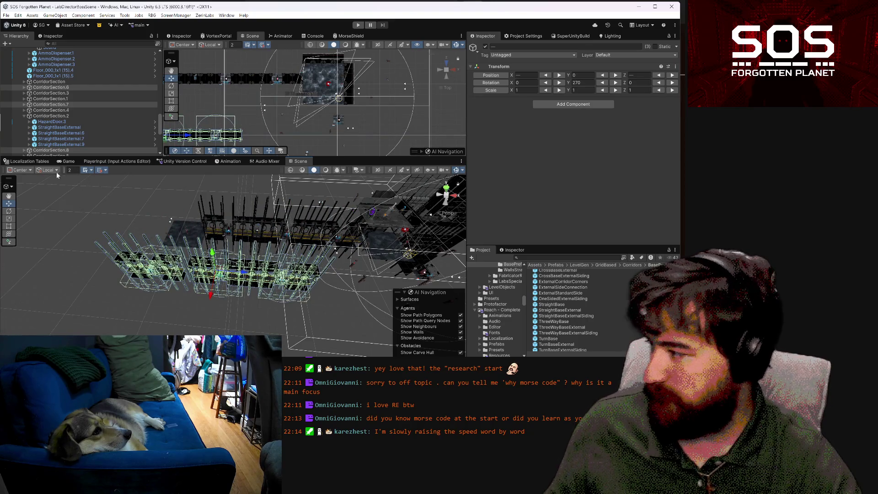
# Rotate the corridor sections from 270° to 180° and shift them into line with the others
pyautogui.click(10, 212)
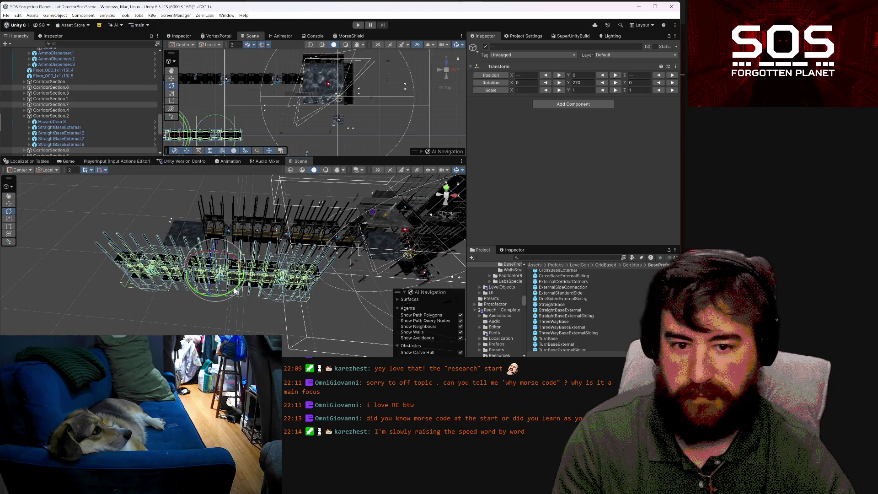
pyautogui.moveTo(235, 290); pyautogui.dragTo(311, 263)
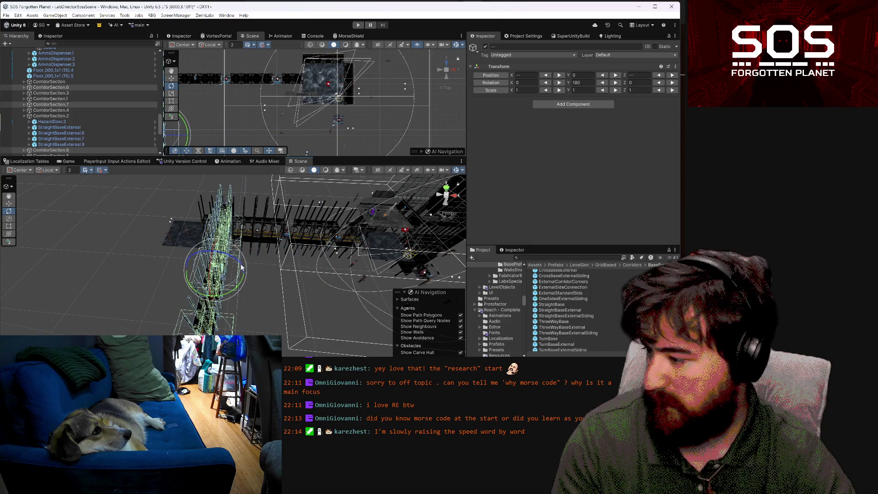
pyautogui.keyDown('alt'); pyautogui.moveTo(274, 290); pyautogui.dragTo(177, 285); pyautogui.keyUp('alt')
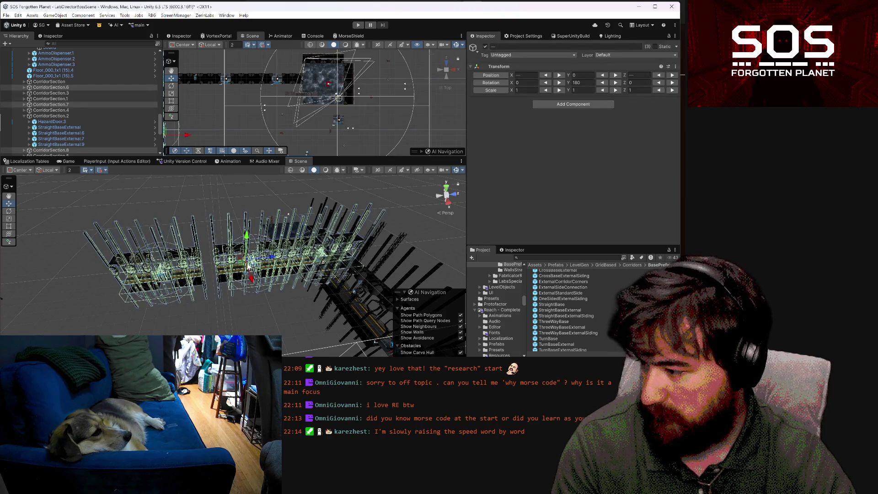
pyautogui.moveTo(243, 263); pyautogui.dragTo(174, 238)
pyautogui.moveTo(230, 253)
pyautogui.keyDown('alt'); pyautogui.mouseDown()
pyautogui.moveTo(336, 221)
pyautogui.moveTo(468, 281)
pyautogui.moveTo(92, 256)
pyautogui.moveTo(359, 253)
pyautogui.mouseUp(); pyautogui.keyUp('alt')
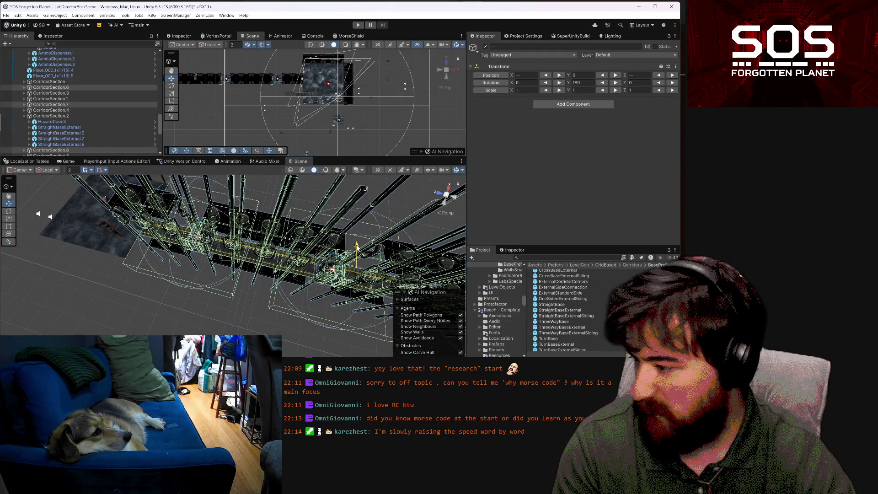
pyautogui.scroll(4, 356, 263)
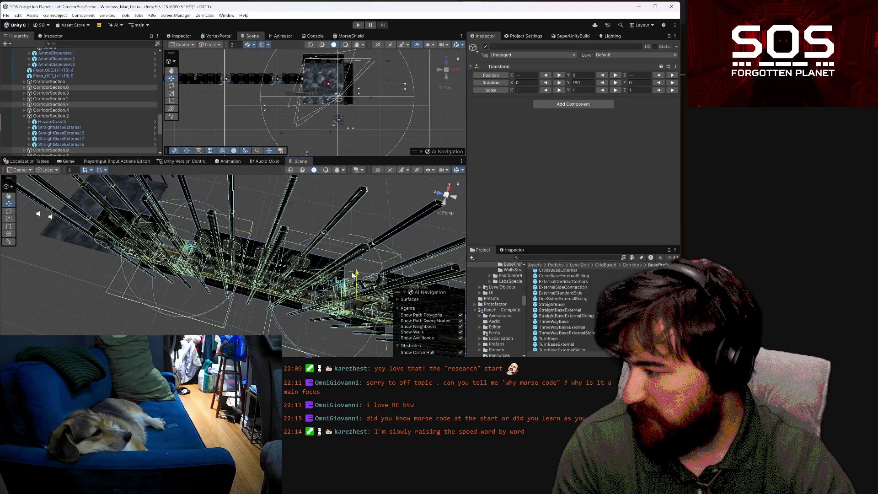
pyautogui.moveTo(353, 274)
pyautogui.keyDown('alt'); pyautogui.mouseDown()
pyautogui.moveTo(208, 259)
pyautogui.moveTo(273, 198)
pyautogui.moveTo(217, 188)
pyautogui.moveTo(98, 260)
pyautogui.moveTo(614, 349)
pyautogui.moveTo(446, 293)
pyautogui.moveTo(825, 59)
pyautogui.mouseUp(); pyautogui.keyUp('alt')
pyautogui.moveTo(390, 258); pyautogui.dragTo(206, 245)
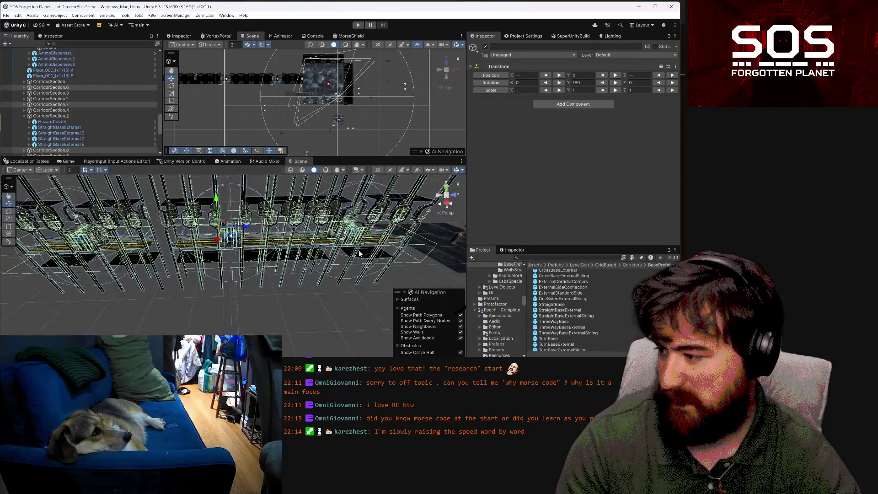
# Push CorridorSection.6 four units further along Z to 41.99999
pyautogui.click(206, 245)
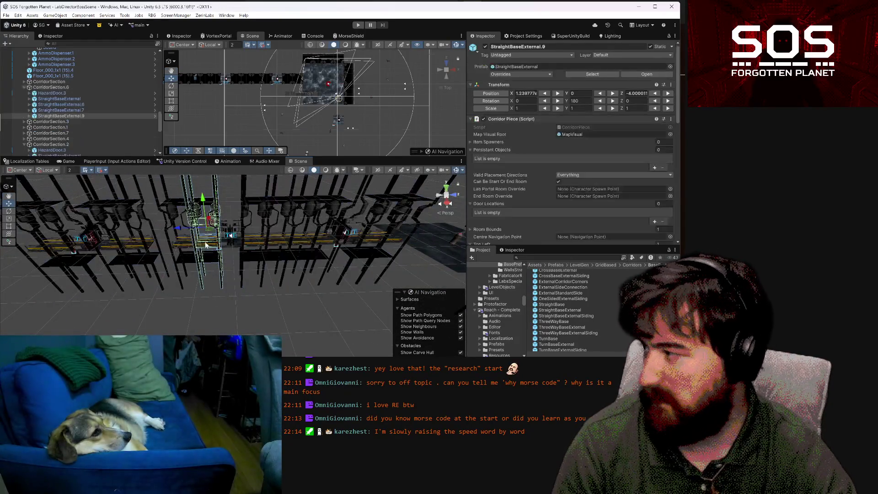
pyautogui.click(76, 87)
pyautogui.moveTo(257, 226); pyautogui.dragTo(235, 227)
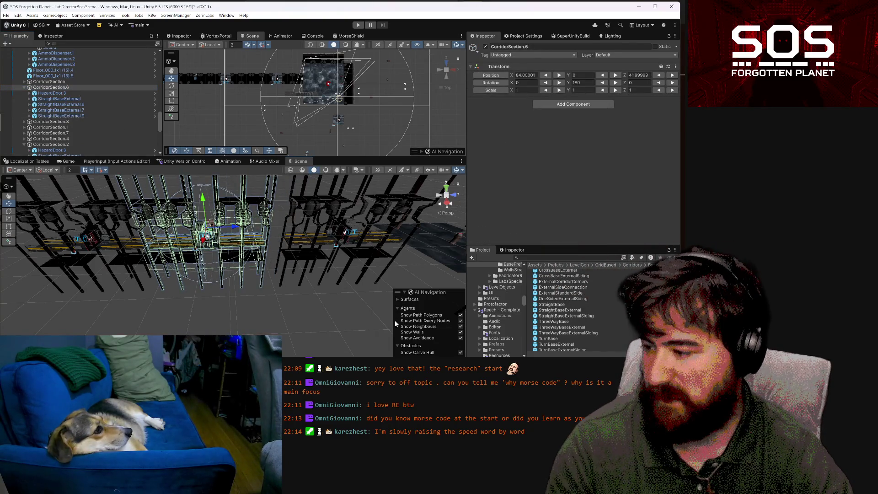
pyautogui.moveTo(335, 295); pyautogui.dragTo(404, 284)
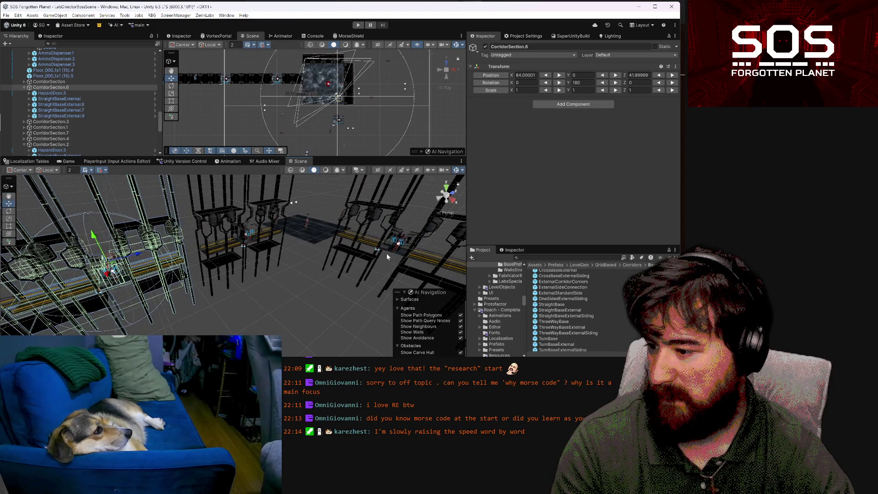
pyautogui.scroll(3, 412, 258)
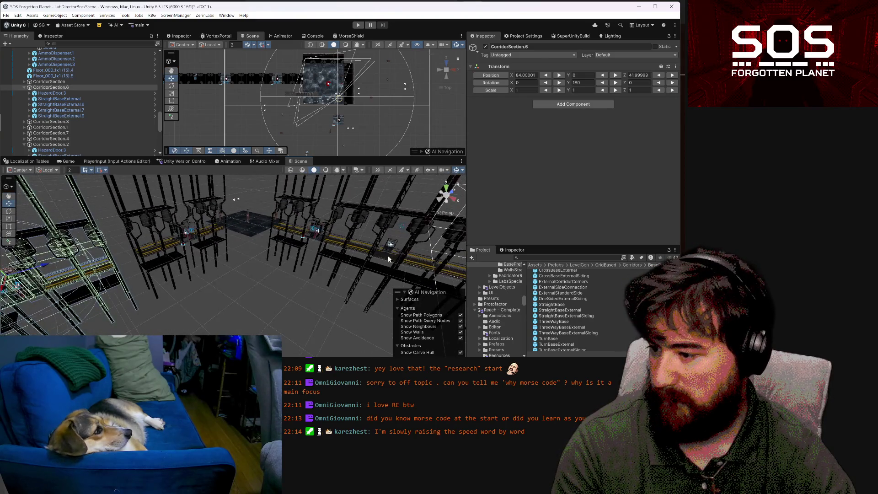
# Duplicate the three-way junction, move it to X 84, Z 30 and turn it to 270°
pyautogui.click(388, 256)
pyautogui.hotkey('ctrl', 'd')
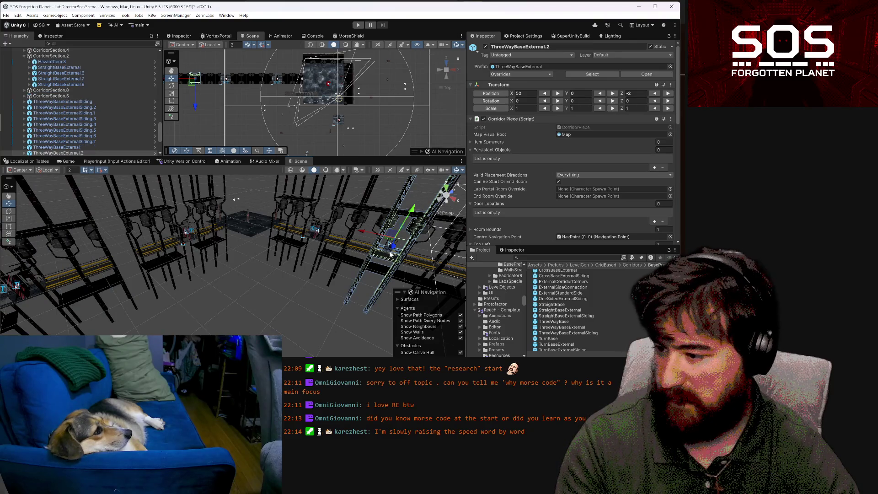
pyautogui.moveTo(388, 241)
pyautogui.mouseDown()
pyautogui.moveTo(118, 244)
pyautogui.moveTo(223, 276)
pyautogui.moveTo(286, 231)
pyautogui.mouseUp()
pyautogui.press('f')
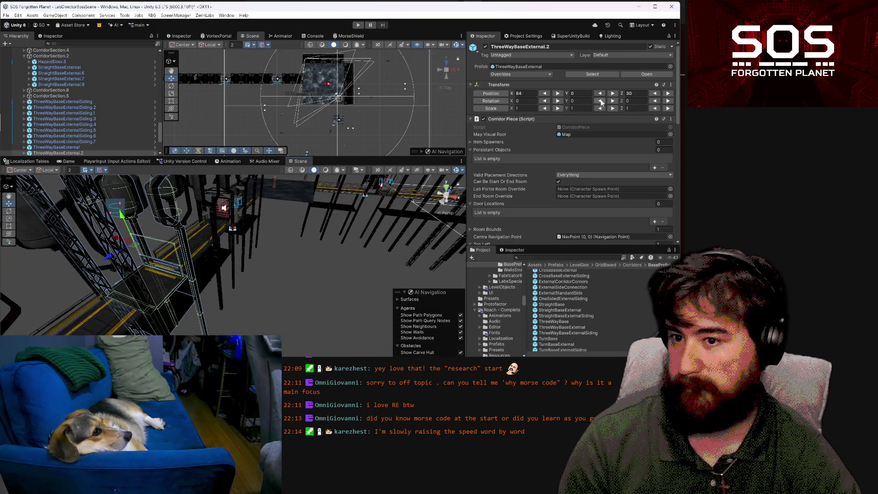
pyautogui.click(601, 101)
pyautogui.moveTo(359, 274)
pyautogui.mouseDown()
pyautogui.moveTo(177, 277)
pyautogui.moveTo(307, 269)
pyautogui.moveTo(413, 302)
pyautogui.moveTo(577, 332)
pyautogui.mouseUp()
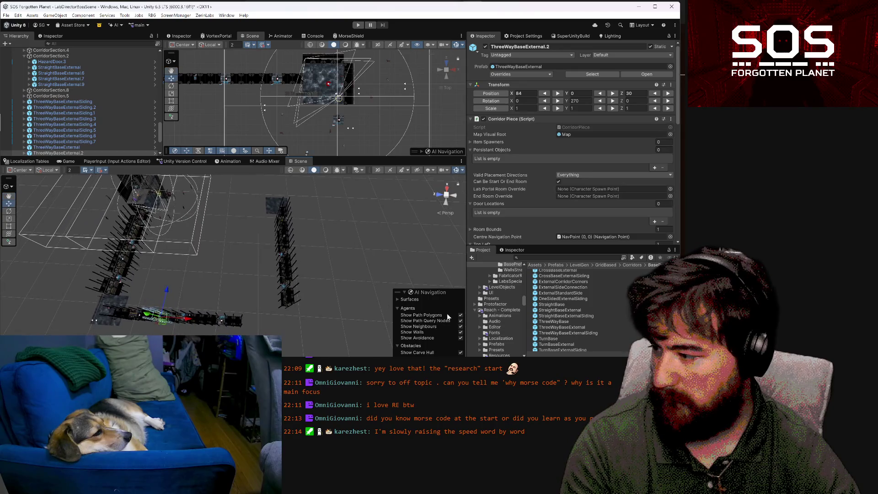
# Duplicate the corridor-end floor tile and slide the copy along X to 89.6
pyautogui.click(273, 202)
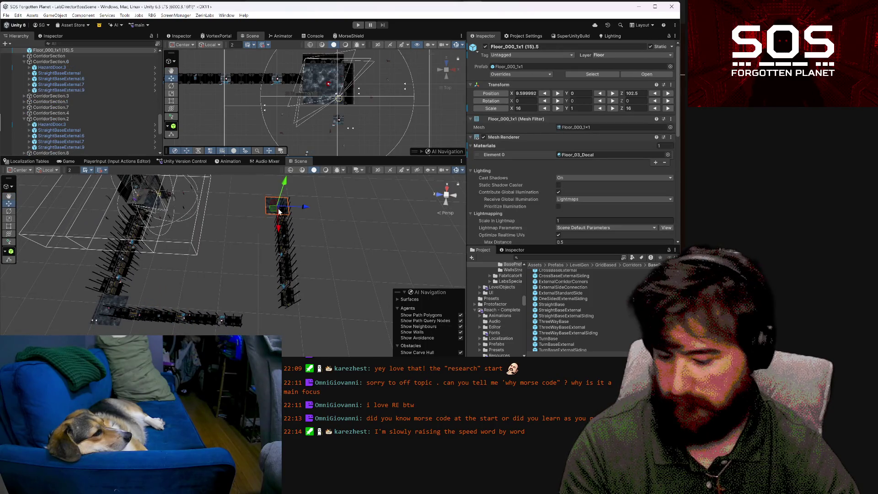
pyautogui.hotkey('ctrl', 'd')
pyautogui.moveTo(276, 227); pyautogui.dragTo(285, 343)
pyautogui.press('f')
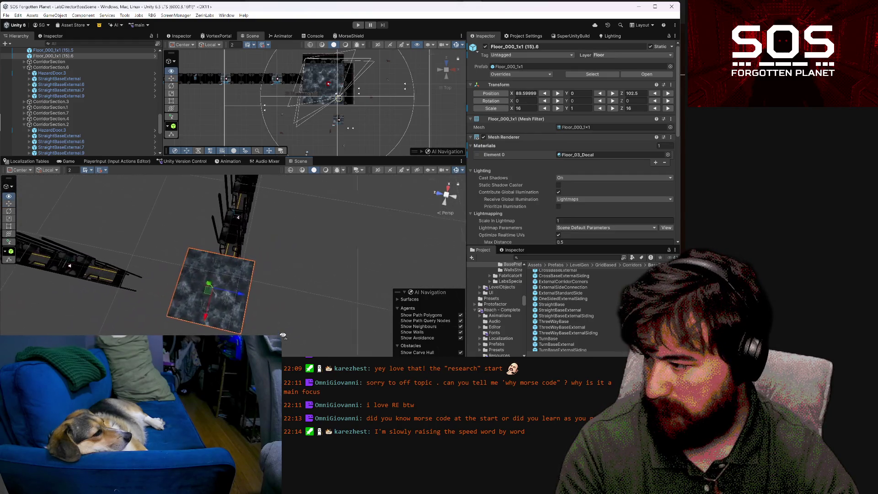
pyautogui.moveTo(283, 335)
pyautogui.mouseDown()
pyautogui.moveTo(276, 316)
pyautogui.moveTo(293, 284)
pyautogui.moveTo(377, 276)
pyautogui.mouseUp()
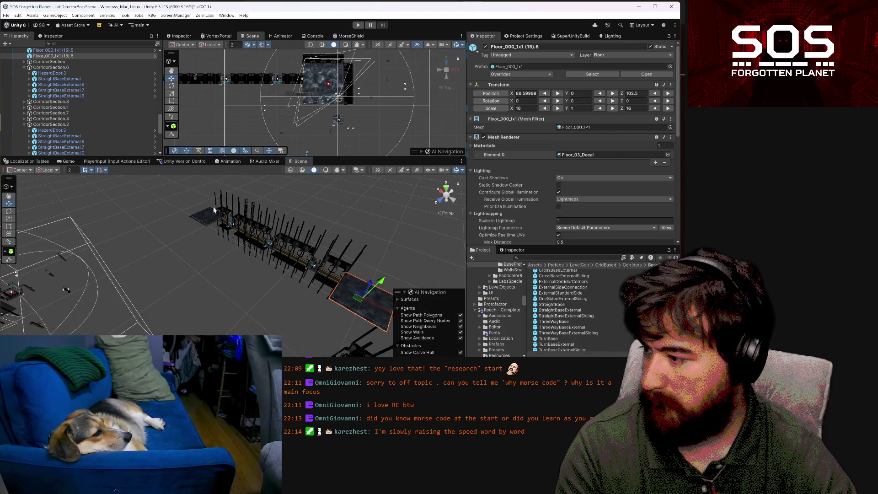
# Select the floor tiles, StraightBaseExternal.7, then CorridorSection.6 at X 84, Z 42, 180°
pyautogui.keyDown('shift'); pyautogui.click(205, 217); pyautogui.keyUp('shift')
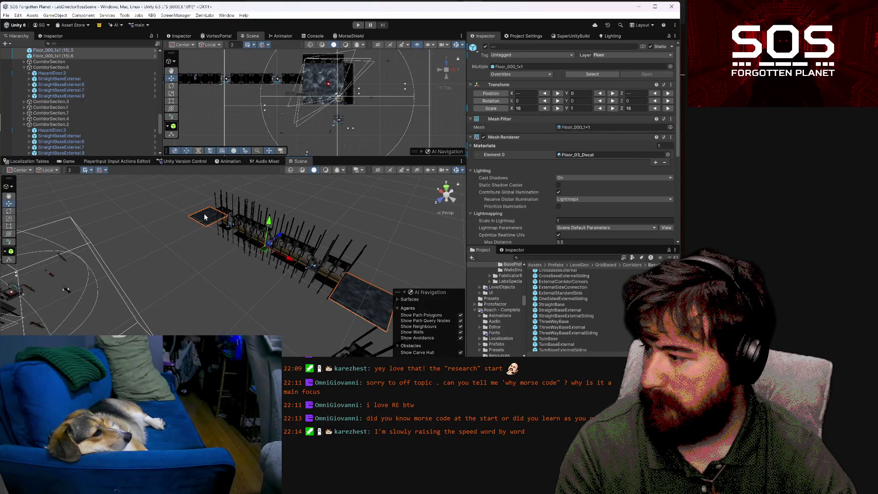
pyautogui.click(327, 279)
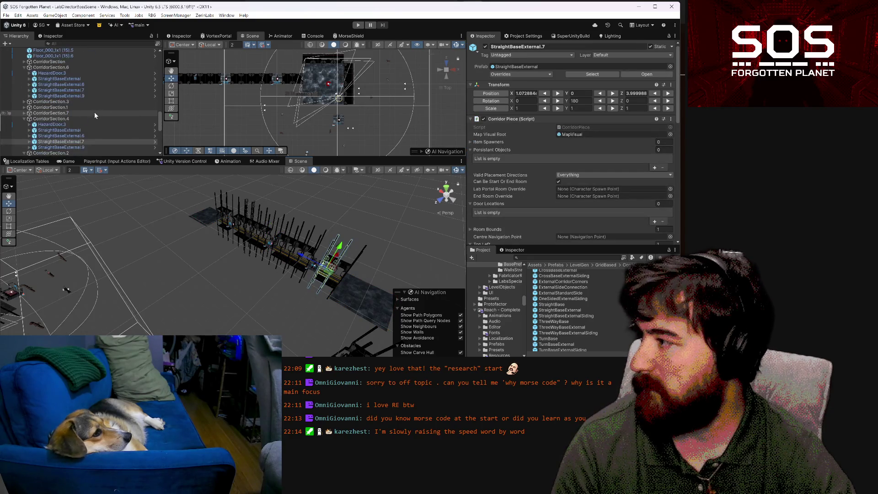
pyautogui.scroll(3, 93, 112)
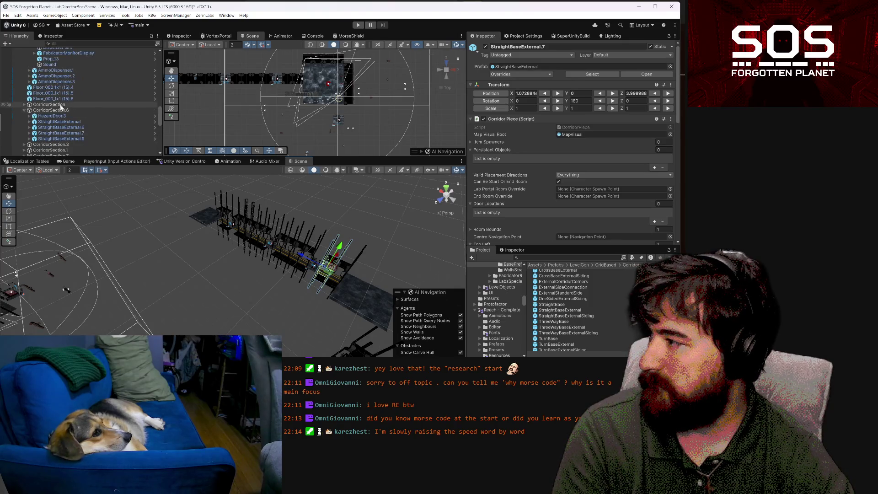
pyautogui.click(22, 111)
# Collapse the AmmoManager and CorridorSection.6 groups and select CorridorSection.3 and CorridorSection.4
pyautogui.scroll(2, 24, 123)
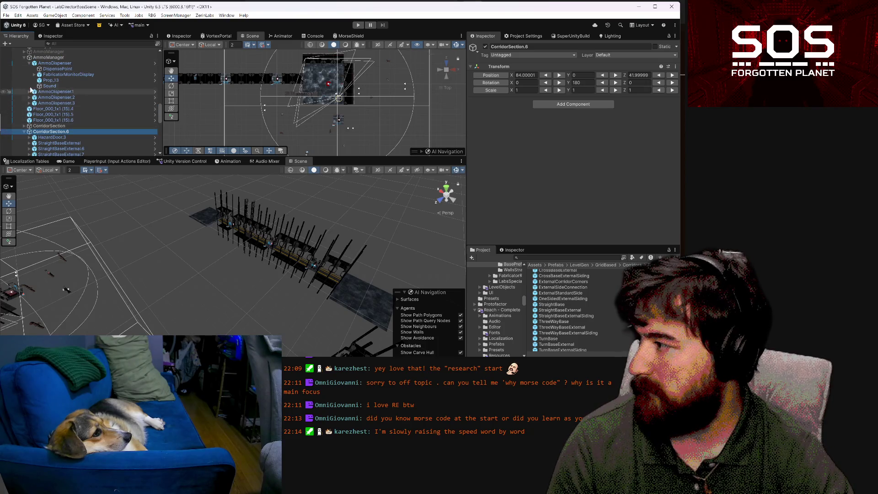
pyautogui.scroll(2, 23, 56)
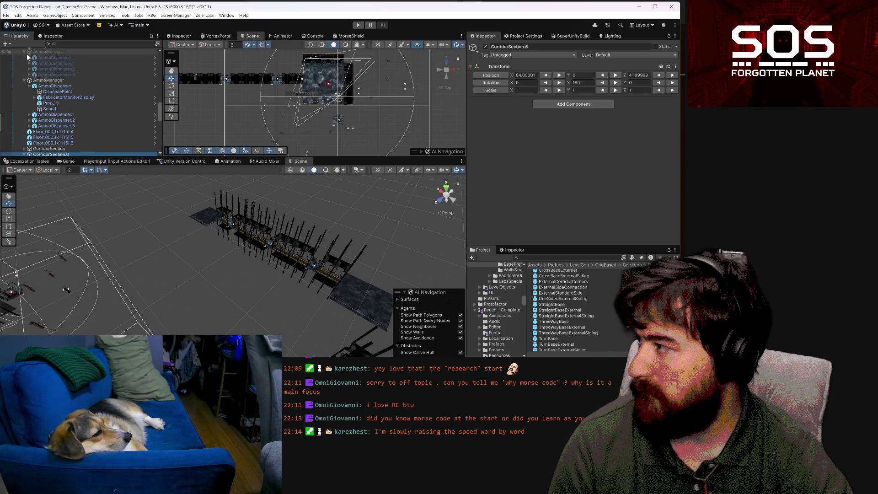
pyautogui.scroll(-2, 24, 57)
pyautogui.click(25, 58)
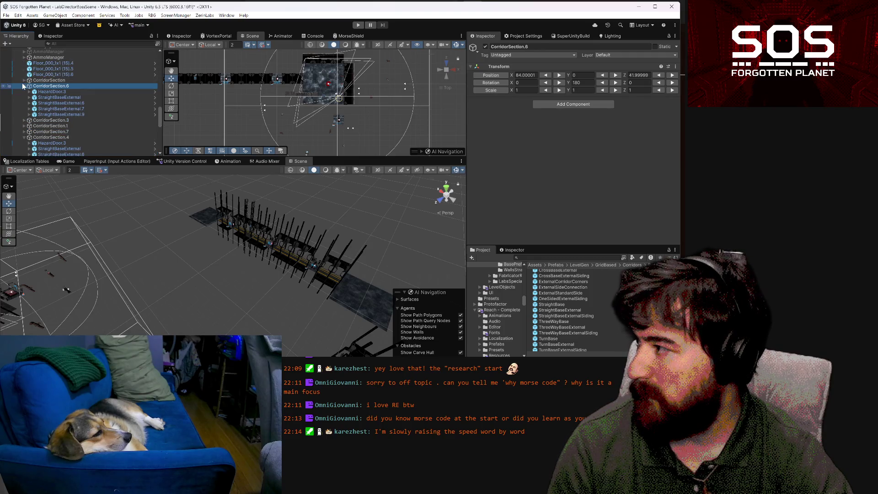
pyautogui.click(24, 86)
pyautogui.scroll(-2, 31, 90)
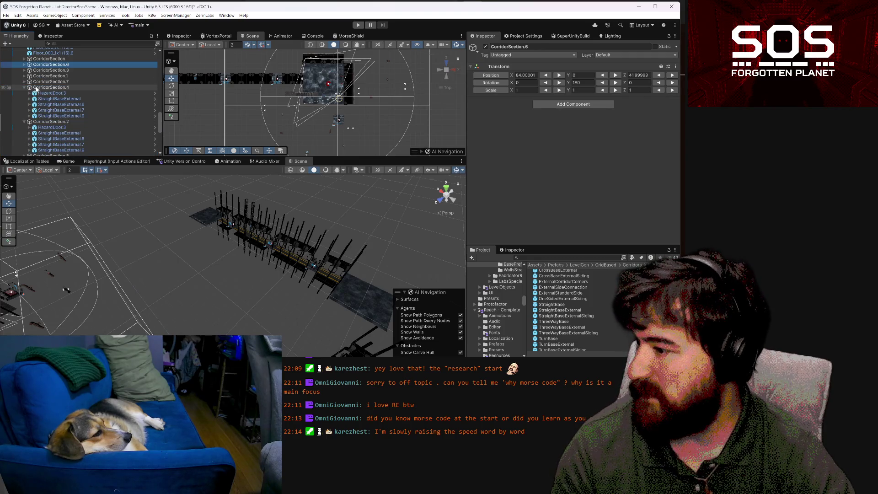
pyautogui.click(67, 71)
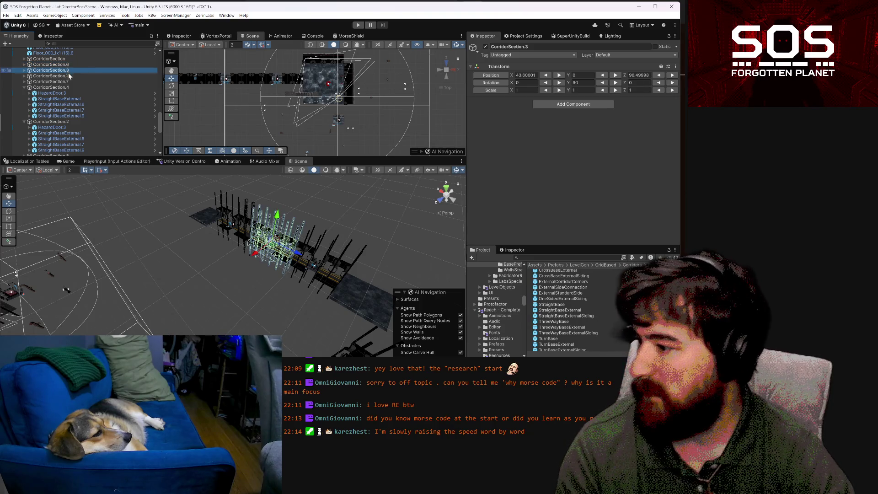
pyautogui.keyDown('ctrl'); pyautogui.click(68, 88); pyautogui.keyUp('ctrl')
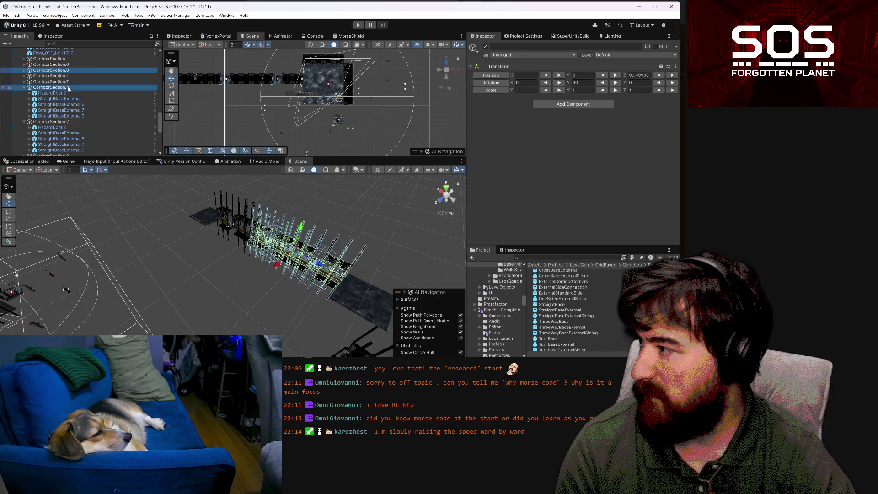
# Collapse the sections and drag CorridorSection.1 and CorridorSection.2 up under CorridorSection
pyautogui.scroll(-4, 64, 110)
pyautogui.keyDown('ctrl'); pyautogui.click(65, 113); pyautogui.keyUp('ctrl')
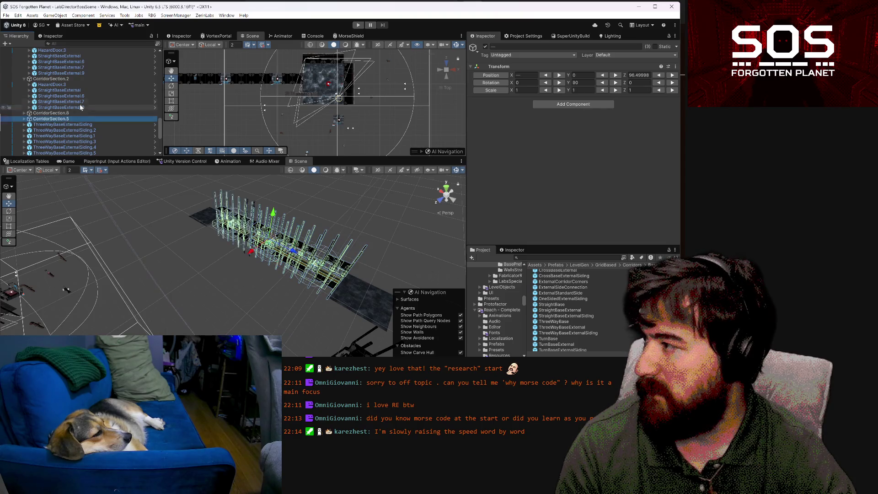
pyautogui.scroll(4, 16, 103)
pyautogui.click(25, 88)
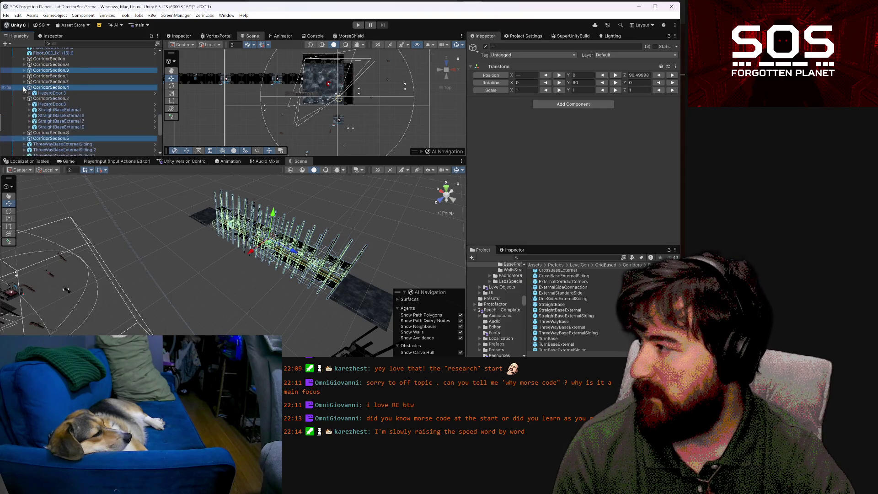
pyautogui.click(24, 93)
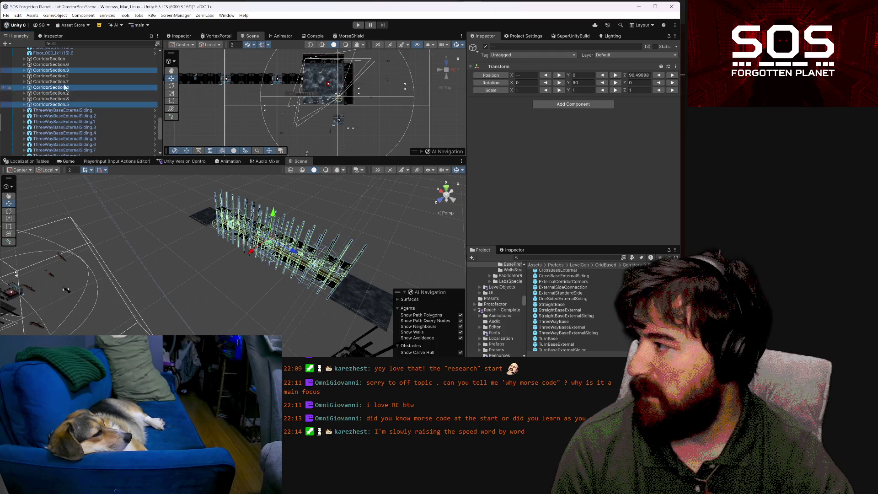
pyautogui.moveTo(67, 74)
pyautogui.mouseDown()
pyautogui.moveTo(67, 64)
pyautogui.moveTo(67, 85)
pyautogui.moveTo(69, 64)
pyautogui.mouseUp()
pyautogui.moveTo(69, 98); pyautogui.dragTo(70, 77)
# Select corridor sections .3 through .5 plus both floor slabs, all at Y 4.788372
pyautogui.click(70, 76)
pyautogui.keyDown('shift'); pyautogui.click(70, 87); pyautogui.keyUp('shift')
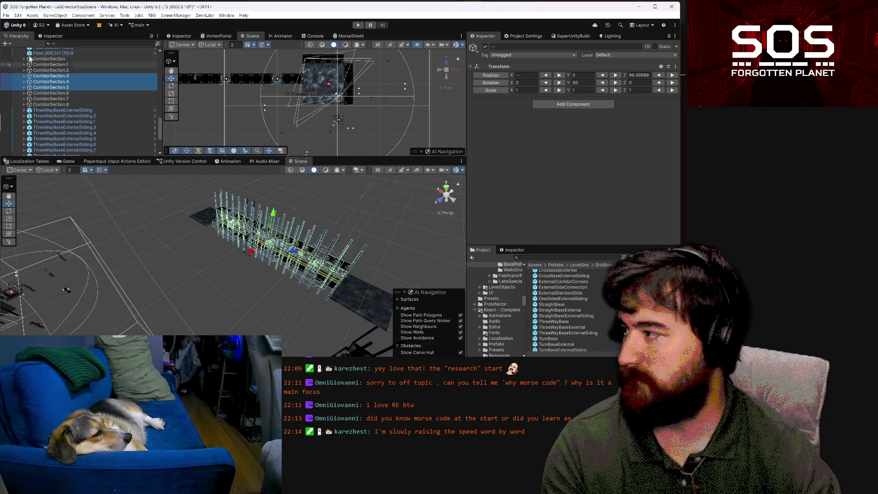
pyautogui.keyDown('shift'); pyautogui.click(207, 221); pyautogui.keyUp('shift')
pyautogui.keyDown('shift'); pyautogui.click(358, 299); pyautogui.keyUp('shift')
pyautogui.moveTo(358, 298)
pyautogui.mouseDown()
pyautogui.moveTo(295, 312)
pyautogui.moveTo(301, 249)
pyautogui.moveTo(276, 228)
pyautogui.moveTo(326, 293)
pyautogui.moveTo(338, 255)
pyautogui.moveTo(309, 190)
pyautogui.mouseUp()
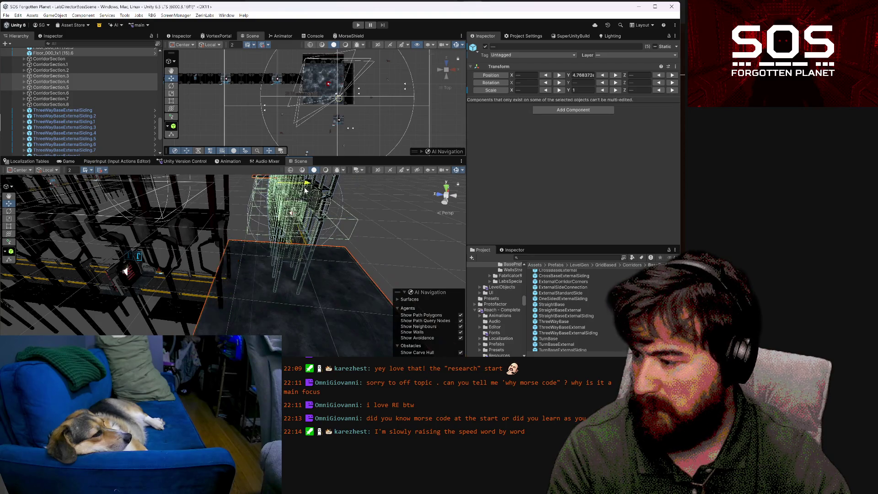
# Set the handle position to Pivot and reselect the corridor sections and floor tiles
pyautogui.moveTo(297, 273); pyautogui.dragTo(128, 203)
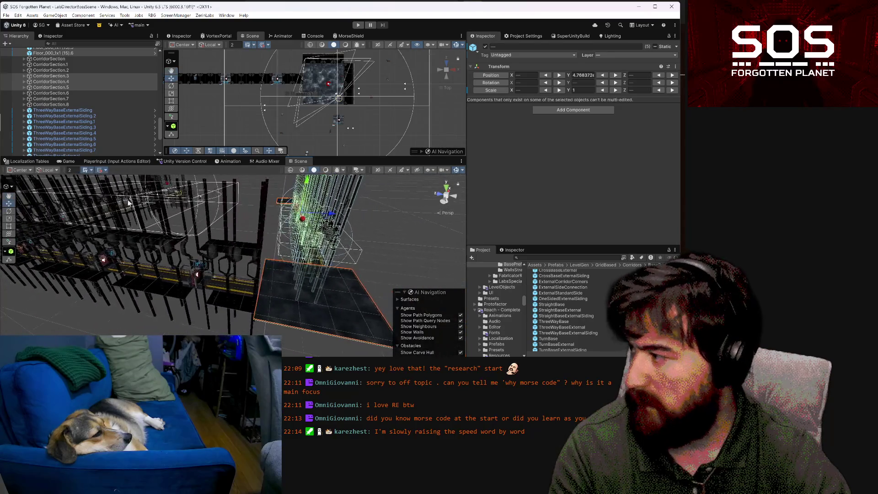
pyautogui.click(27, 171)
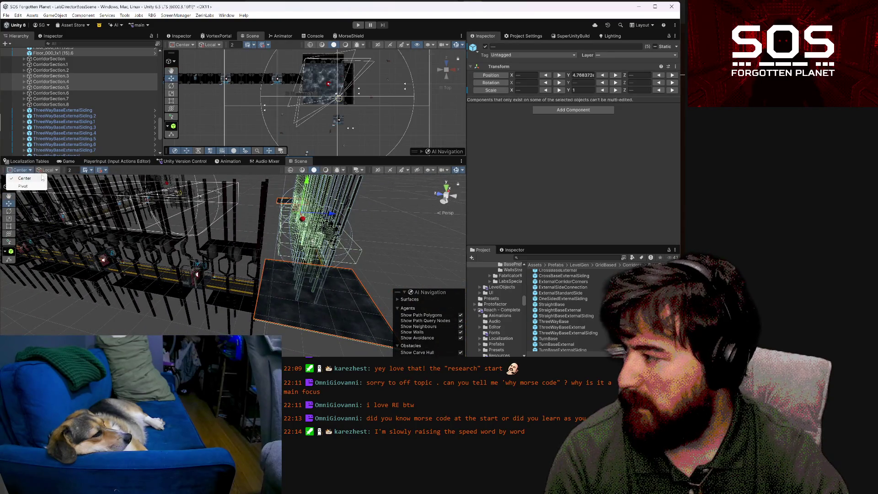
pyautogui.click(36, 186)
pyautogui.moveTo(331, 211)
pyautogui.mouseDown()
pyautogui.moveTo(239, 211)
pyautogui.moveTo(347, 241)
pyautogui.mouseUp()
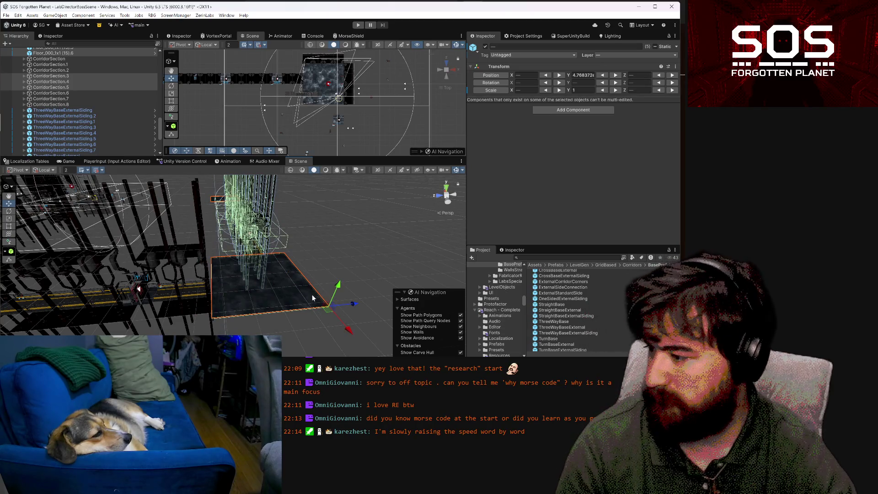
pyautogui.click(310, 298)
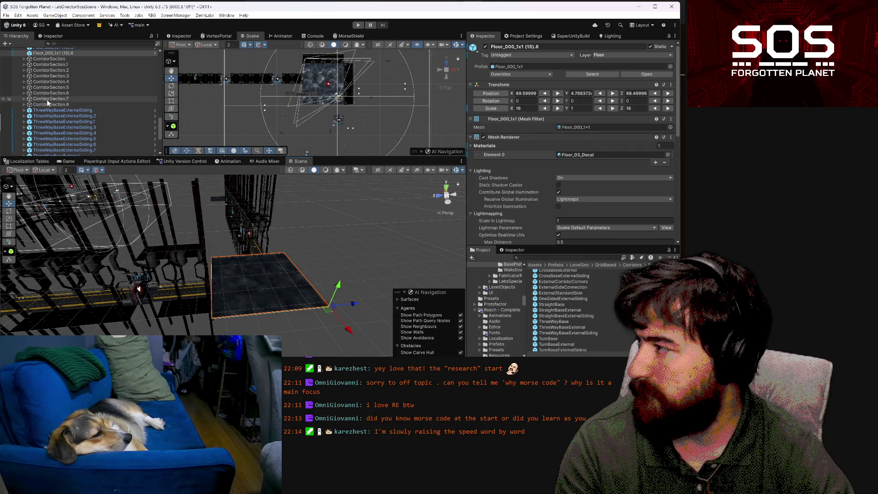
pyautogui.keyDown('ctrl'); pyautogui.click(135, 127); pyautogui.keyUp('ctrl')
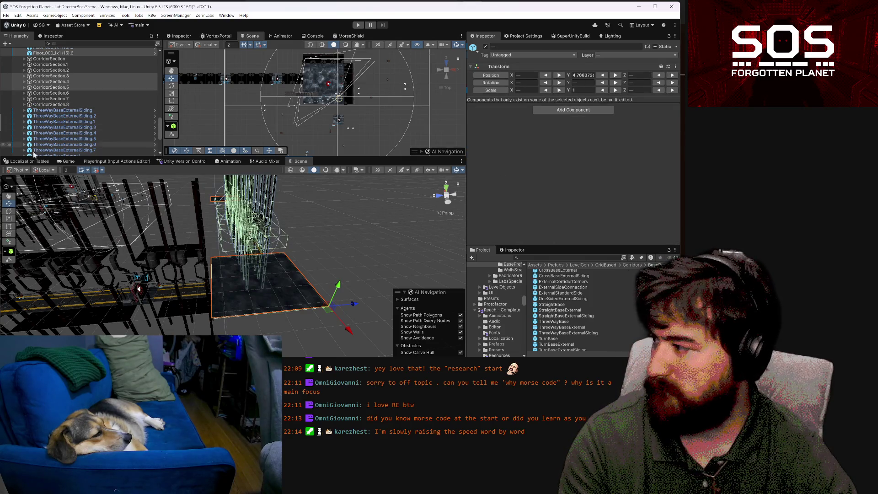
# Snap the selected pieces to the grid on All Axes, bringing their Y to 0
pyautogui.click(19, 171)
pyautogui.click(102, 171)
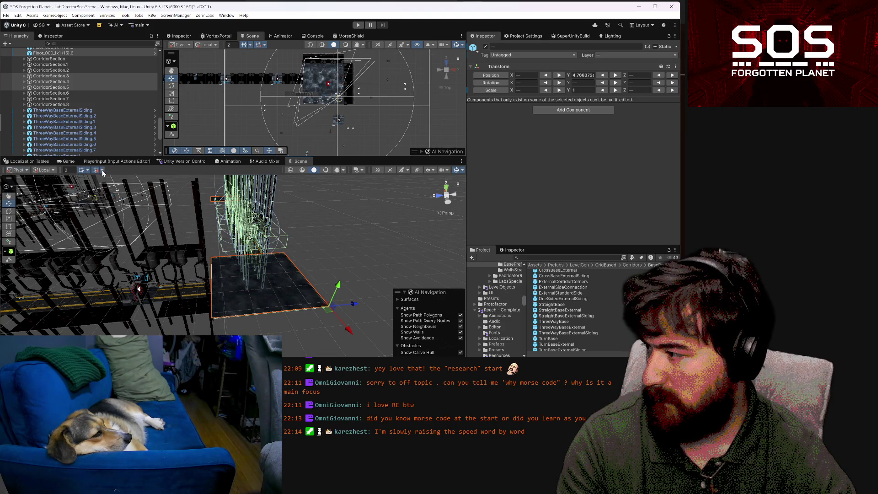
pyautogui.click(101, 169)
pyautogui.click(145, 214)
pyautogui.moveTo(167, 222)
pyautogui.mouseDown()
pyautogui.moveTo(197, 314)
pyautogui.moveTo(117, 290)
pyautogui.mouseUp()
pyautogui.scroll(-2, 324, 75)
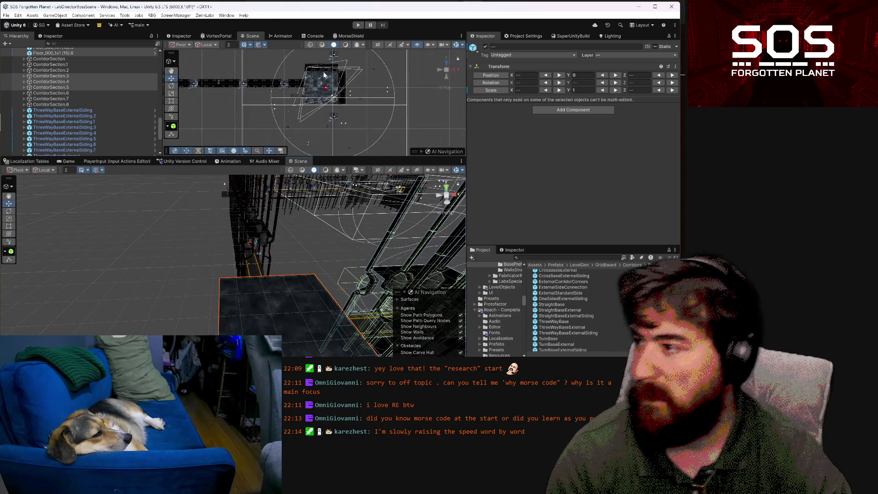
pyautogui.scroll(2, 276, 121)
pyautogui.moveTo(281, 122)
pyautogui.mouseDown()
pyautogui.moveTo(331, 47)
pyautogui.moveTo(328, 87)
pyautogui.mouseUp()
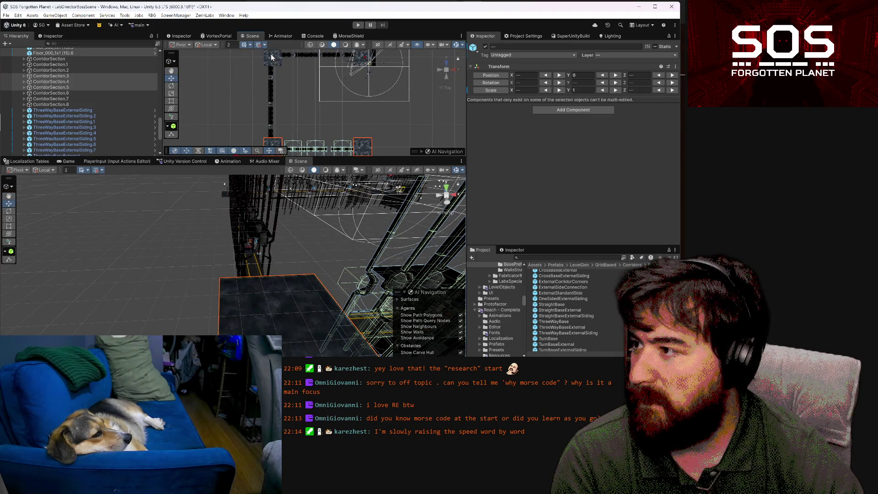
pyautogui.click(256, 275)
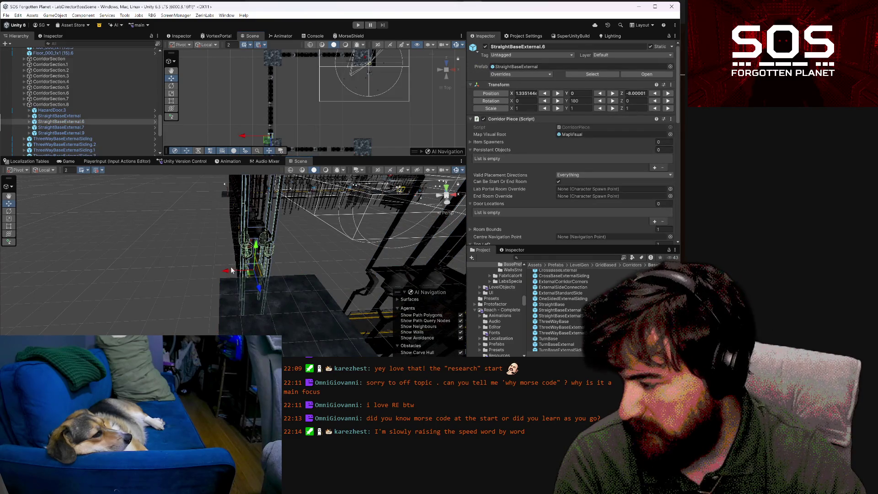
pyautogui.moveTo(224, 275); pyautogui.dragTo(211, 278)
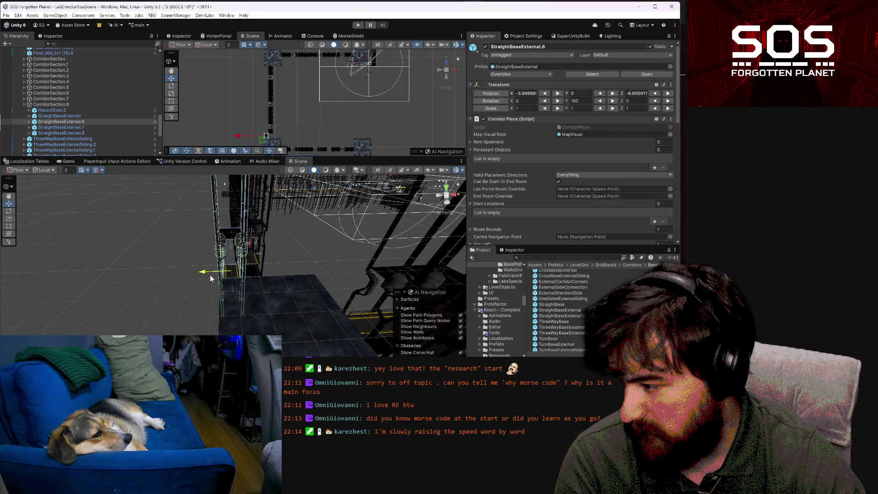
pyautogui.hotkey('ctrl', 'z')
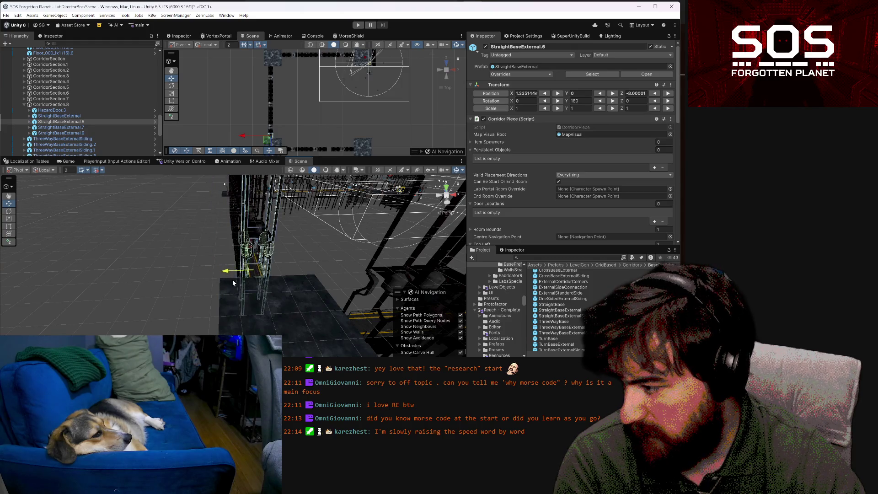
pyautogui.moveTo(232, 279)
pyautogui.keyDown('alt'); pyautogui.mouseDown()
pyautogui.moveTo(328, 290)
pyautogui.moveTo(297, 276)
pyautogui.moveTo(154, 286)
pyautogui.mouseUp(); pyautogui.keyUp('alt')
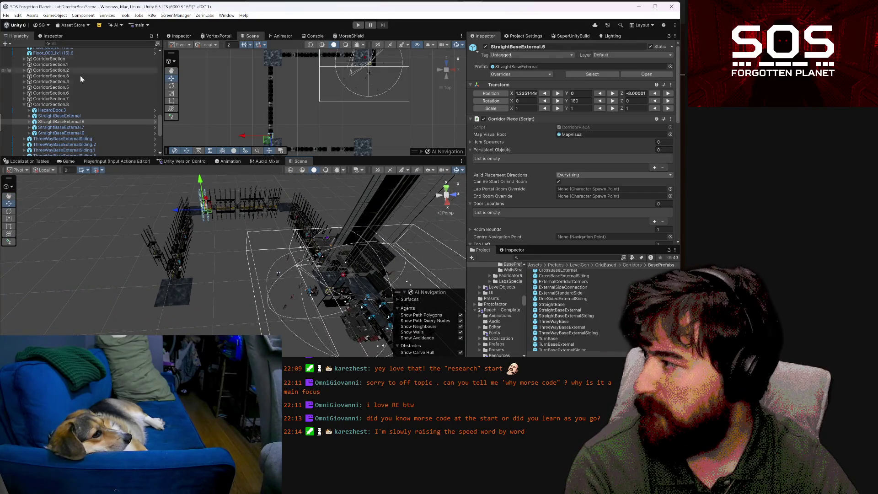
pyautogui.click(45, 93)
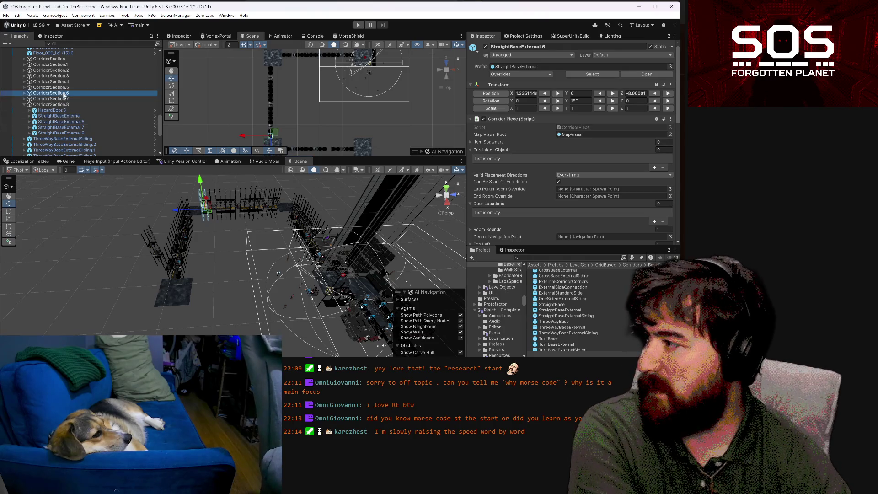
# Select and frame CorridorSection.6 through CorridorSection.8 plus one more section
pyautogui.click(27, 105)
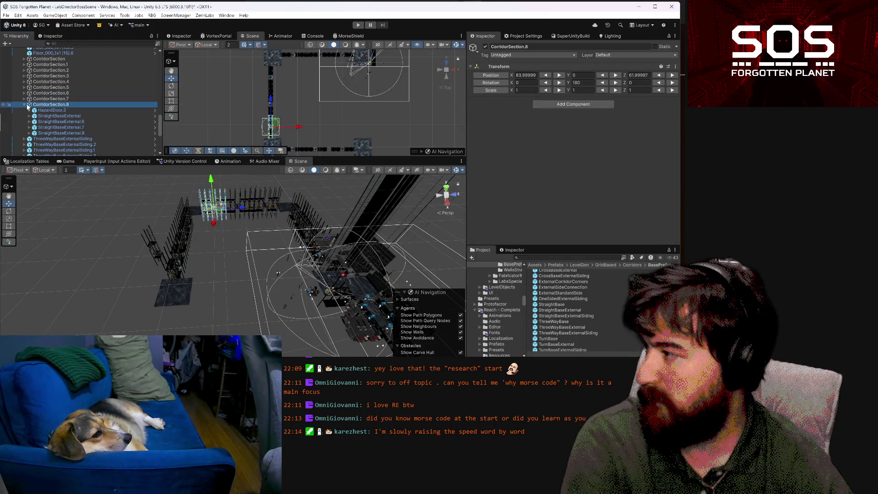
pyautogui.click(24, 105)
pyautogui.keyDown('shift'); pyautogui.click(37, 94); pyautogui.keyUp('shift')
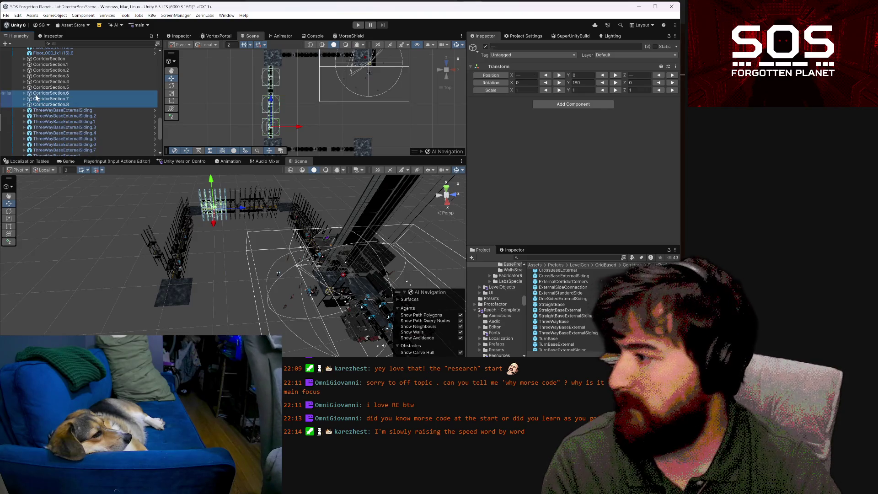
pyautogui.moveTo(197, 233); pyautogui.dragTo(215, 226)
pyautogui.press('f')
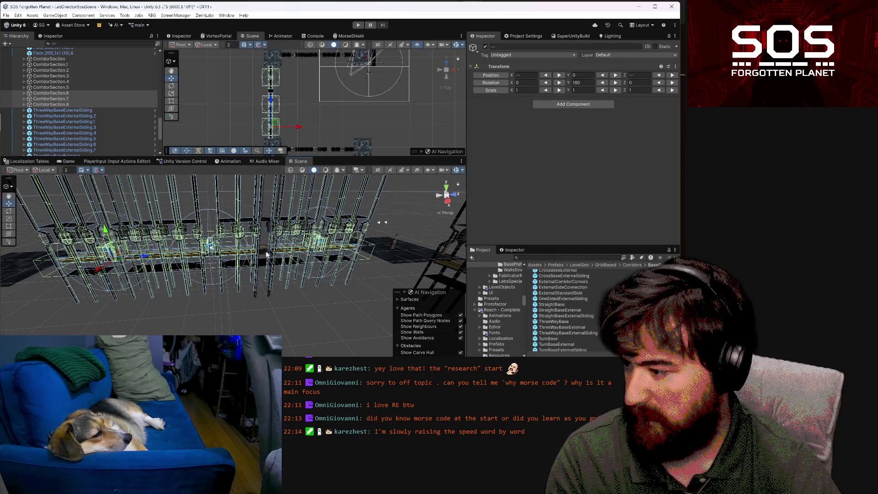
pyautogui.keyDown('shift'); pyautogui.click(267, 255); pyautogui.keyUp('shift')
pyautogui.moveTo(266, 254)
pyautogui.mouseDown()
pyautogui.moveTo(410, 325)
pyautogui.moveTo(424, 342)
pyautogui.moveTo(109, 108)
pyautogui.mouseUp()
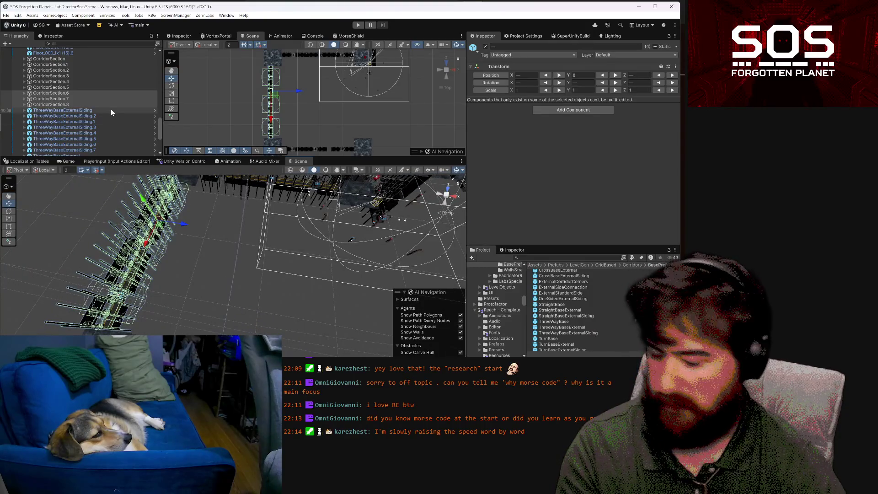
# Duplicate the sections, creating CorridorSection.9, .10, .11 and ThreeWayBaseExternal.3
pyautogui.hotkey('ctrl', 'd')
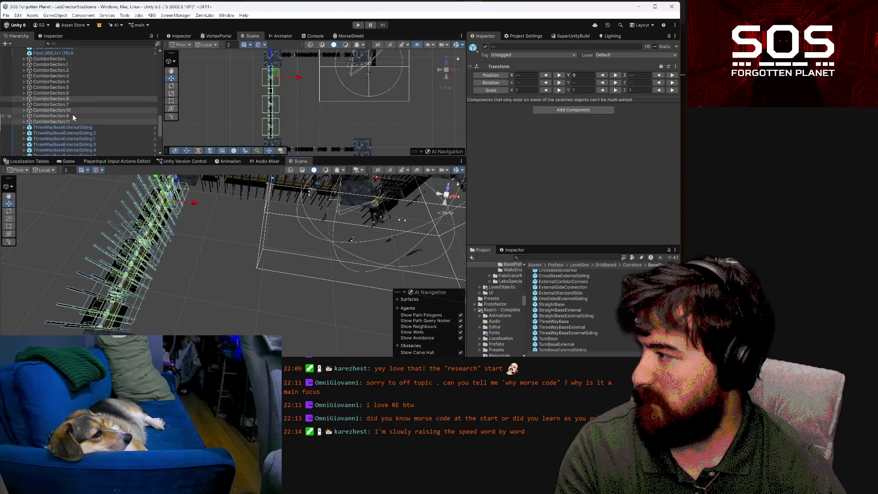
pyautogui.click(72, 110)
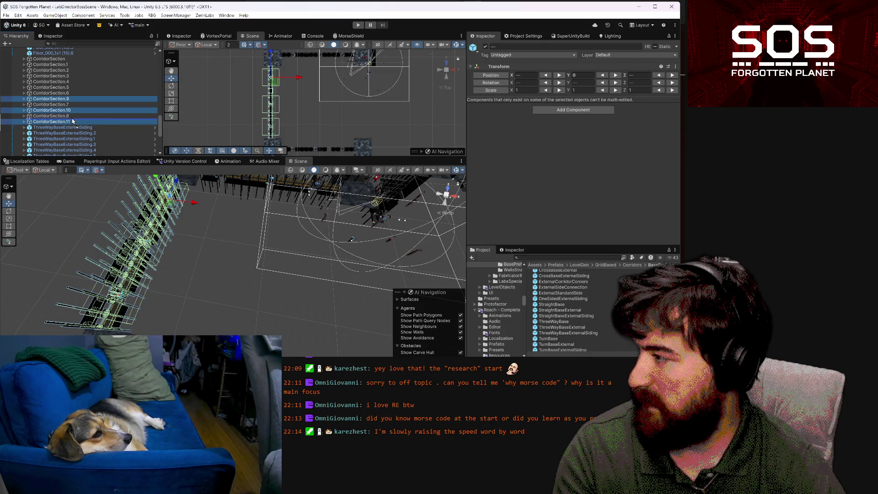
pyautogui.moveTo(254, 232)
pyautogui.mouseDown()
pyautogui.moveTo(290, 230)
pyautogui.moveTo(237, 232)
pyautogui.mouseUp()
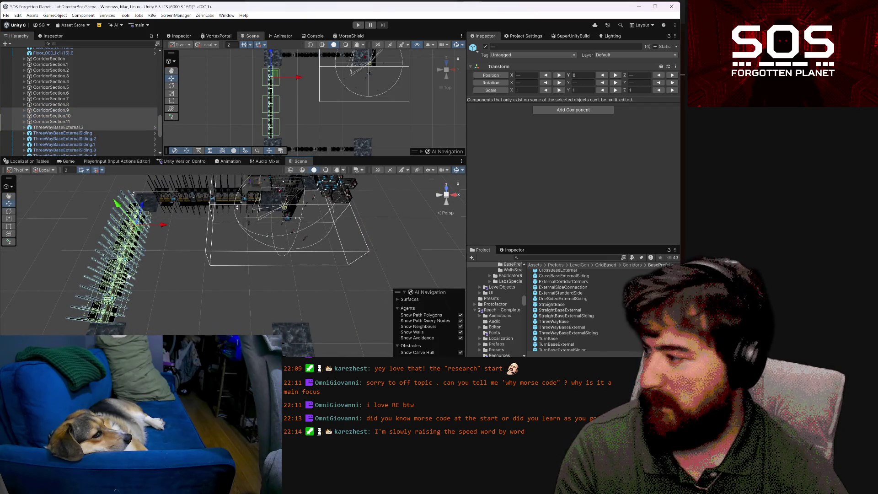
# Rotate the duplicated sections 90° around Y about the selection's Center
pyautogui.click(9, 211)
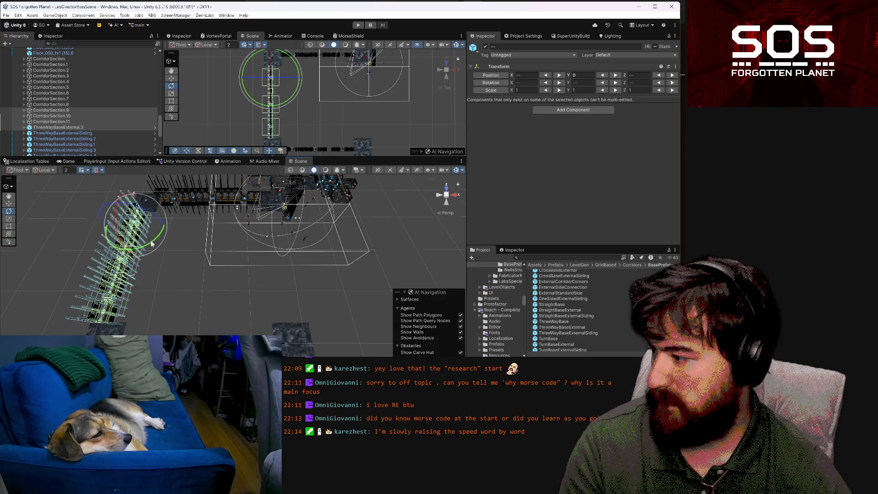
pyautogui.moveTo(151, 240); pyautogui.dragTo(99, 256)
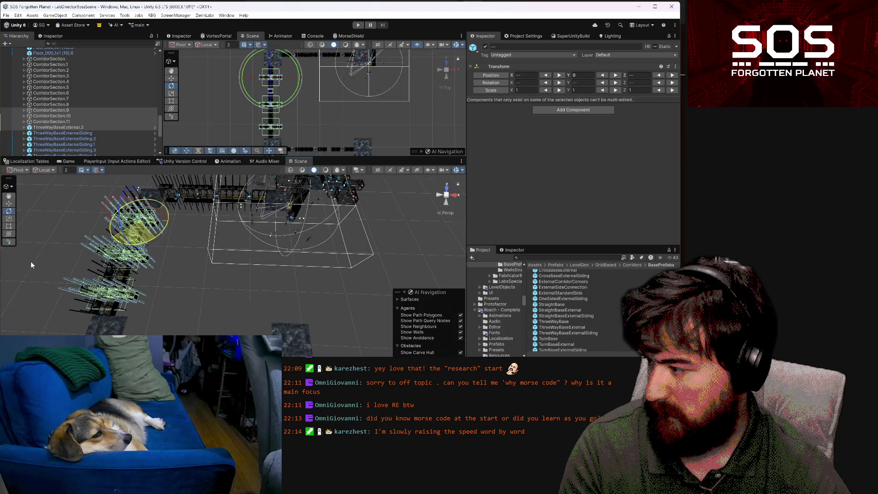
pyautogui.moveTo(31, 265); pyautogui.dragTo(31, 265)
pyautogui.hotkey('ctrl', 'z')
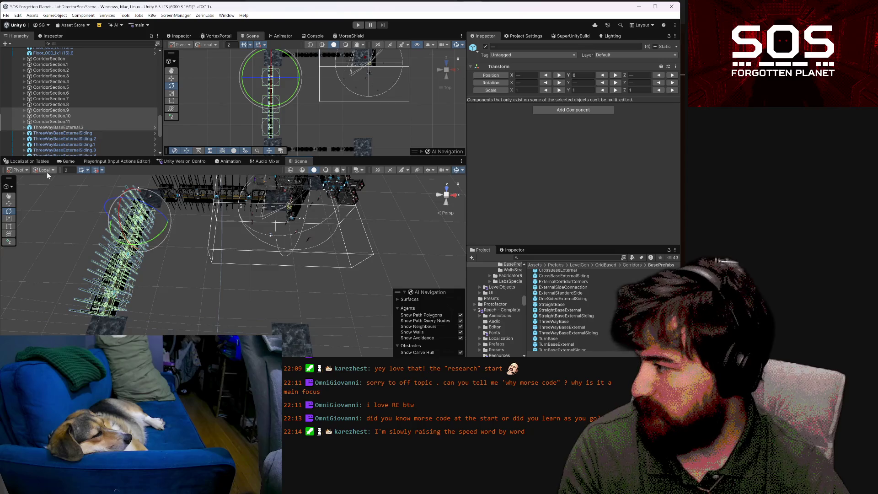
pyautogui.click(16, 170)
pyautogui.click(36, 179)
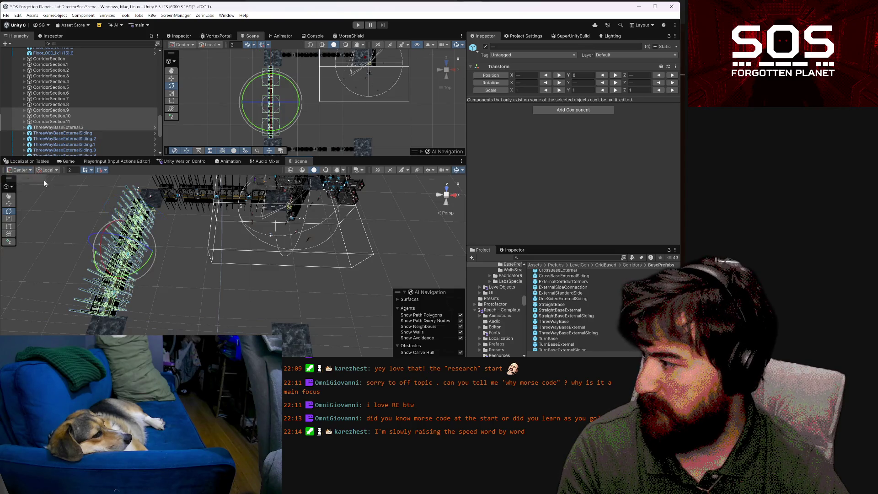
pyautogui.moveTo(124, 276)
pyautogui.mouseDown()
pyautogui.moveTo(69, 292)
pyautogui.moveTo(89, 300)
pyautogui.mouseUp()
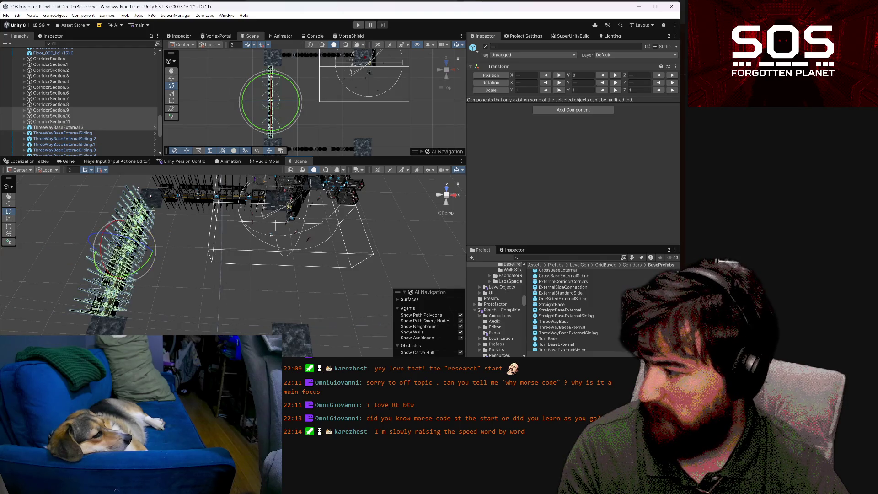
# Slide the rotated sections along X toward the centre of the grid
pyautogui.click(10, 204)
pyautogui.moveTo(100, 250)
pyautogui.mouseDown()
pyautogui.moveTo(268, 252)
pyautogui.moveTo(398, 270)
pyautogui.moveTo(263, 267)
pyautogui.moveTo(359, 198)
pyautogui.moveTo(210, 209)
pyautogui.moveTo(196, 197)
pyautogui.moveTo(207, 199)
pyautogui.moveTo(189, 205)
pyautogui.mouseUp()
pyautogui.press('`')
pyautogui.moveTo(331, 244)
pyautogui.mouseDown()
pyautogui.moveTo(358, 265)
pyautogui.moveTo(519, 304)
pyautogui.moveTo(569, 304)
pyautogui.moveTo(460, 292)
pyautogui.mouseUp()
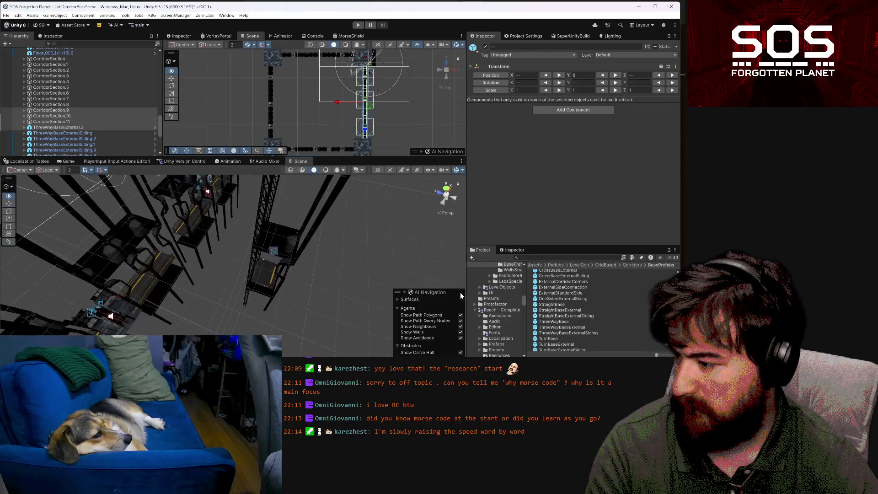
# Pull ThreeWayBaseExternal.1 back along Z to about 82.5 and frame it
pyautogui.click(272, 279)
pyautogui.moveTo(250, 260)
pyautogui.mouseDown()
pyautogui.moveTo(135, 235)
pyautogui.moveTo(143, 233)
pyautogui.mouseUp()
pyautogui.moveTo(303, 279)
pyautogui.mouseDown()
pyautogui.moveTo(257, 261)
pyautogui.moveTo(378, 238)
pyautogui.mouseUp()
pyautogui.press('f')
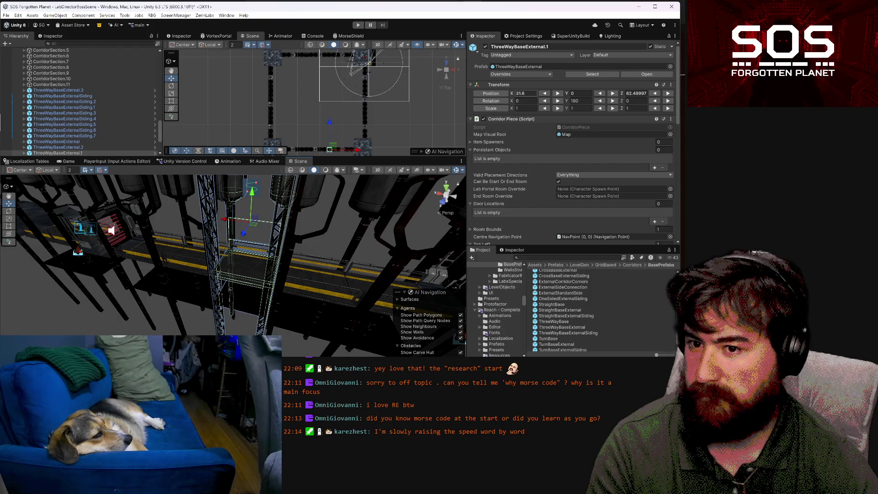
# Set the junction to X 32, Z 82 and compare against the Paint corridor sketch
pyautogui.write('30')
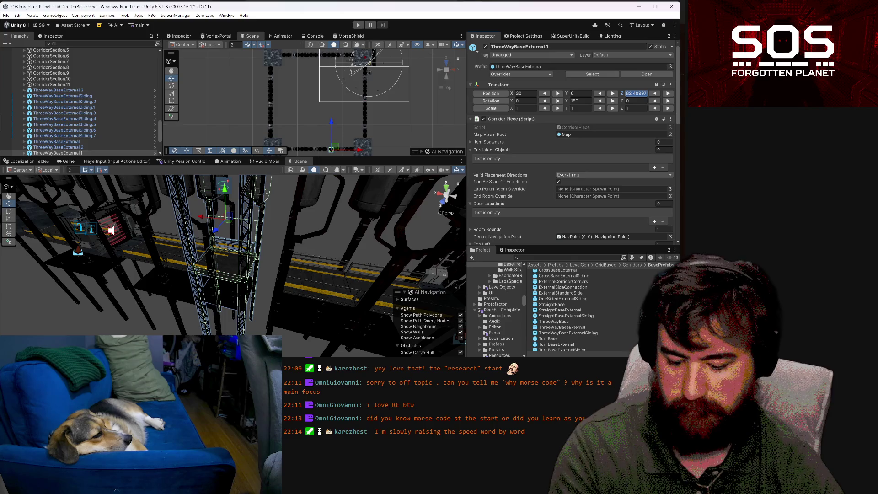
pyautogui.write('82')
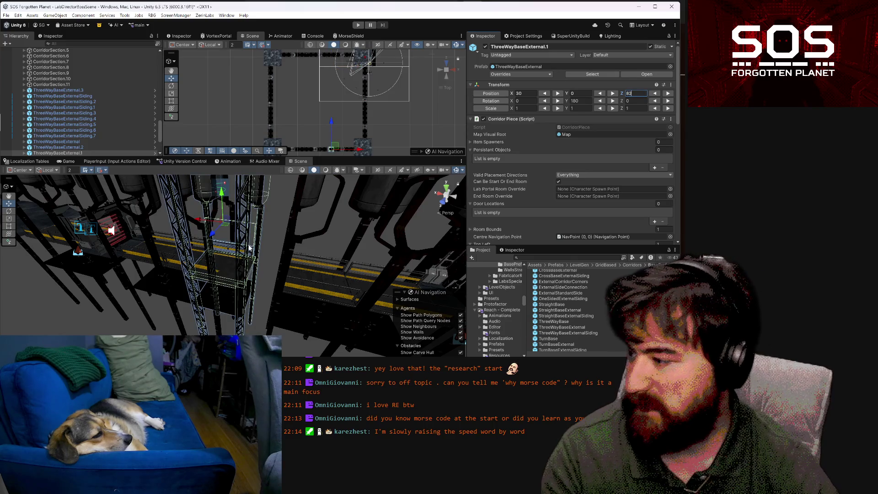
pyautogui.moveTo(197, 220); pyautogui.dragTo(221, 224)
pyautogui.moveTo(299, 277)
pyautogui.mouseDown()
pyautogui.moveTo(338, 300)
pyautogui.moveTo(154, 288)
pyautogui.moveTo(157, 266)
pyautogui.moveTo(228, 274)
pyautogui.moveTo(233, 312)
pyautogui.moveTo(150, 331)
pyautogui.mouseUp()
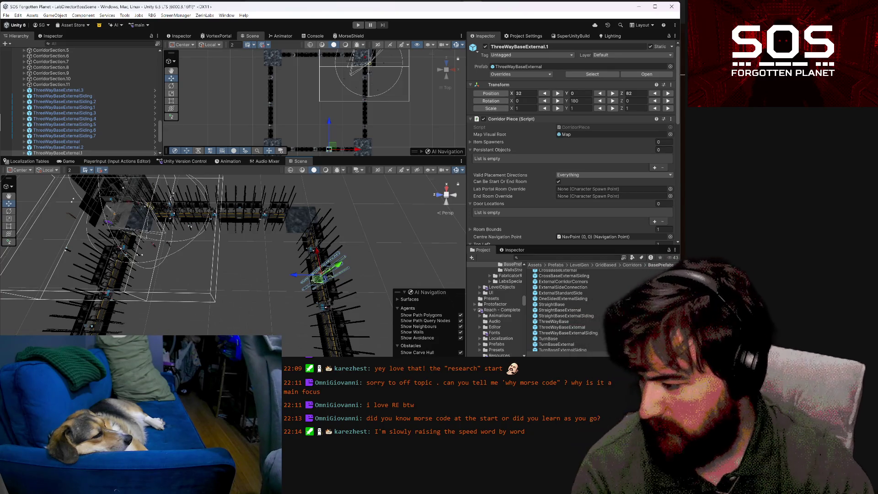
pyautogui.hotkey('alt', 'Tab')
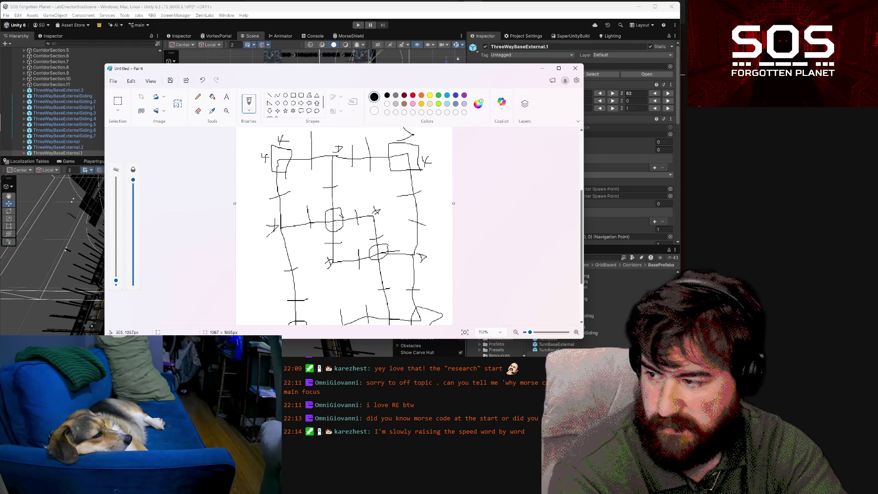
pyautogui.hotkey('alt', 'Tab')
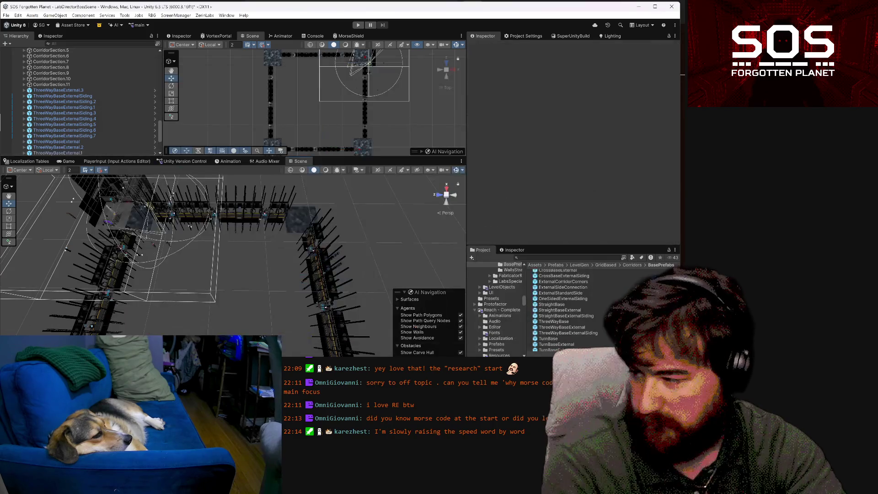
# Duplicate CorridorSection.11 as CorridorSection.12 and move the copy further out along the grid
pyautogui.moveTo(284, 298)
pyautogui.mouseDown()
pyautogui.moveTo(190, 288)
pyautogui.moveTo(203, 289)
pyautogui.moveTo(186, 252)
pyautogui.mouseUp()
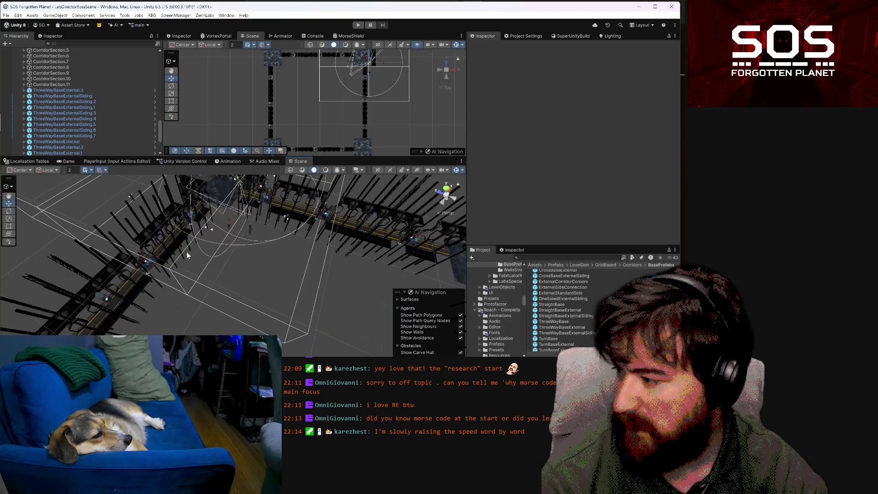
pyautogui.click(174, 231)
pyautogui.scroll(5, 59, 115)
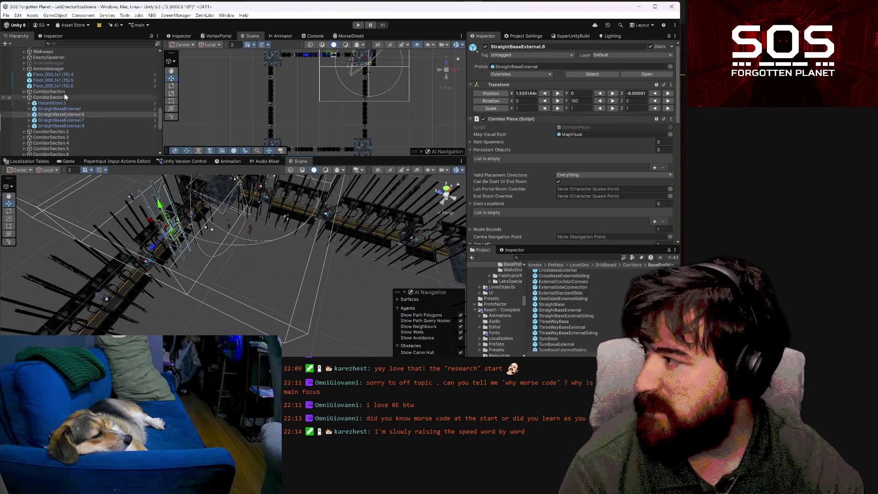
pyautogui.scroll(-8, 67, 99)
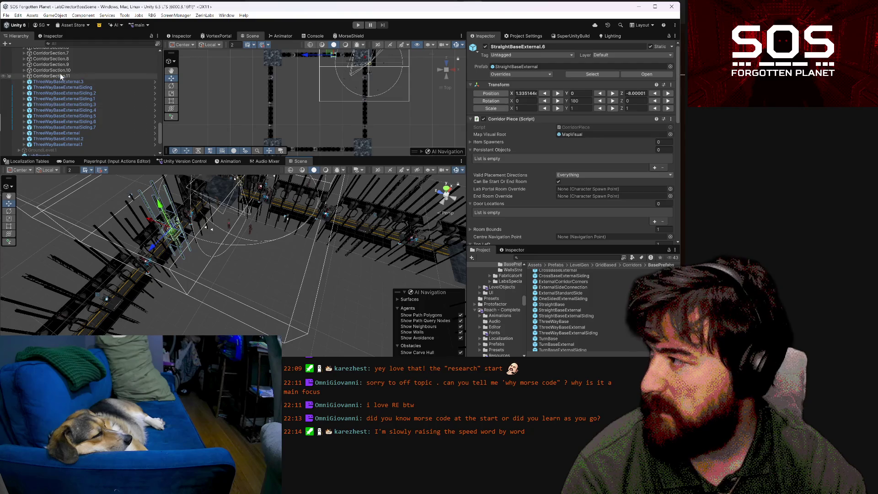
pyautogui.click(59, 76)
pyautogui.moveTo(284, 284)
pyautogui.mouseDown()
pyautogui.moveTo(362, 282)
pyautogui.moveTo(338, 252)
pyautogui.moveTo(377, 286)
pyautogui.moveTo(369, 289)
pyautogui.mouseUp()
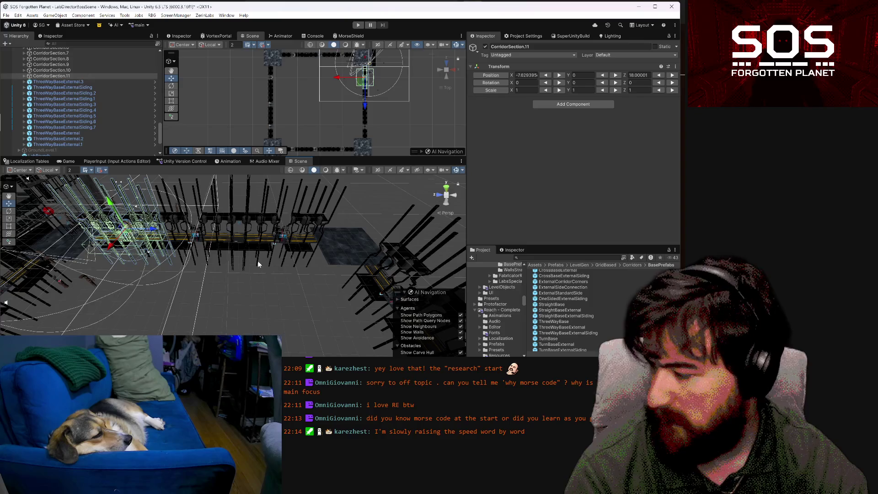
pyautogui.hotkey('ctrl', 'd')
pyautogui.moveTo(151, 268)
pyautogui.mouseDown()
pyautogui.moveTo(111, 273)
pyautogui.moveTo(108, 257)
pyautogui.mouseUp()
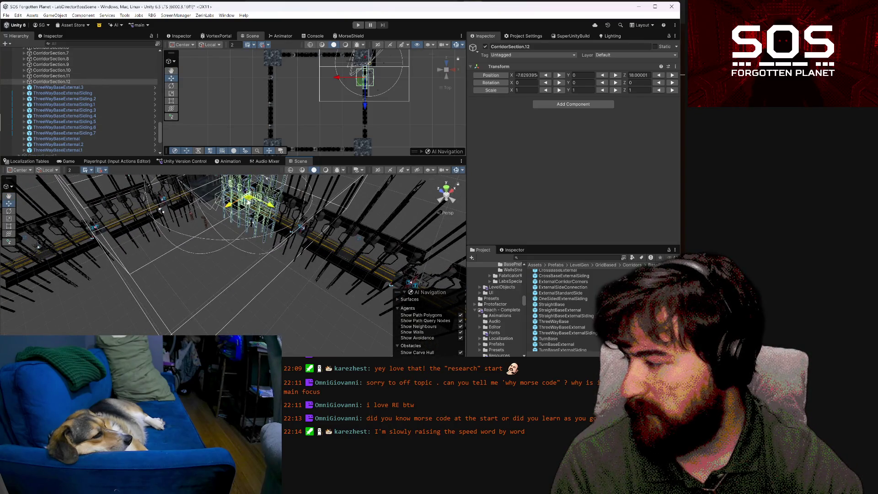
pyautogui.moveTo(247, 200); pyautogui.dragTo(145, 241)
pyautogui.moveTo(80, 269)
pyautogui.mouseDown()
pyautogui.moveTo(168, 257)
pyautogui.moveTo(131, 223)
pyautogui.moveTo(274, 272)
pyautogui.moveTo(365, 285)
pyautogui.moveTo(160, 324)
pyautogui.moveTo(231, 294)
pyautogui.moveTo(295, 285)
pyautogui.moveTo(181, 207)
pyautogui.moveTo(24, 211)
pyautogui.moveTo(172, 294)
pyautogui.moveTo(167, 284)
pyautogui.mouseUp()
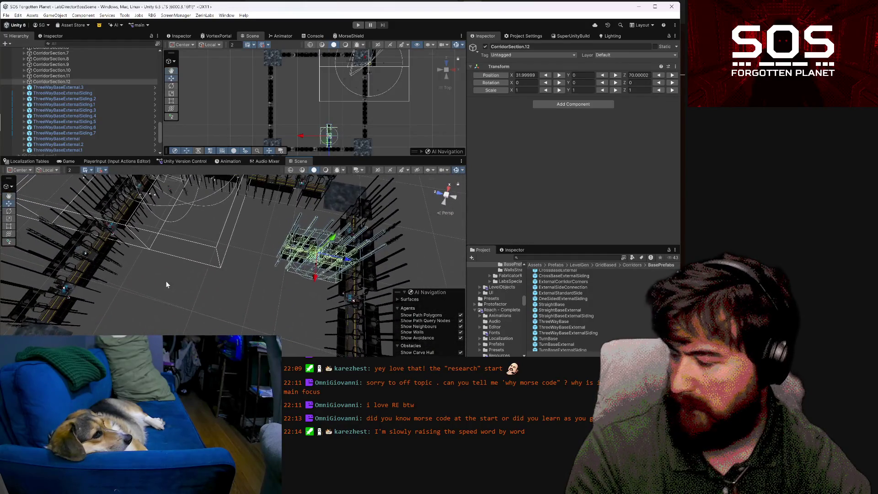
# Duplicate it as CorridorSection.13, rotate it 90° on Y, and place it at X 11.99999, Z 50.00002
pyautogui.hotkey('ctrl', 'd')
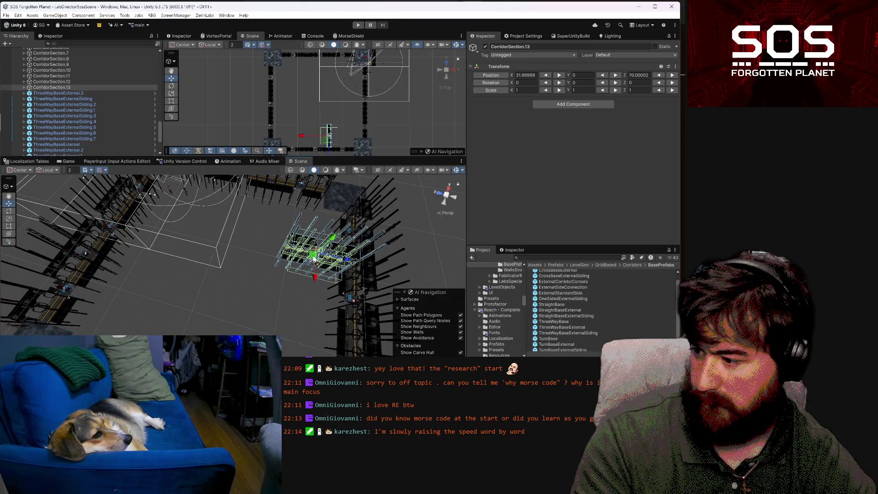
pyautogui.click(617, 83)
pyautogui.moveTo(316, 254); pyautogui.dragTo(259, 208)
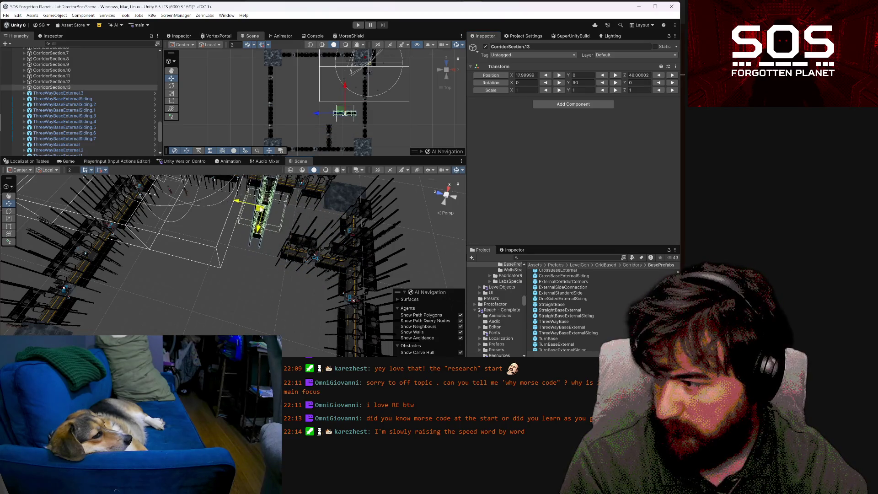
pyautogui.moveTo(288, 257)
pyautogui.mouseDown()
pyautogui.moveTo(207, 201)
pyautogui.moveTo(151, 183)
pyautogui.mouseUp()
pyautogui.moveTo(153, 216)
pyautogui.mouseDown()
pyautogui.moveTo(148, 234)
pyautogui.moveTo(167, 228)
pyautogui.mouseUp()
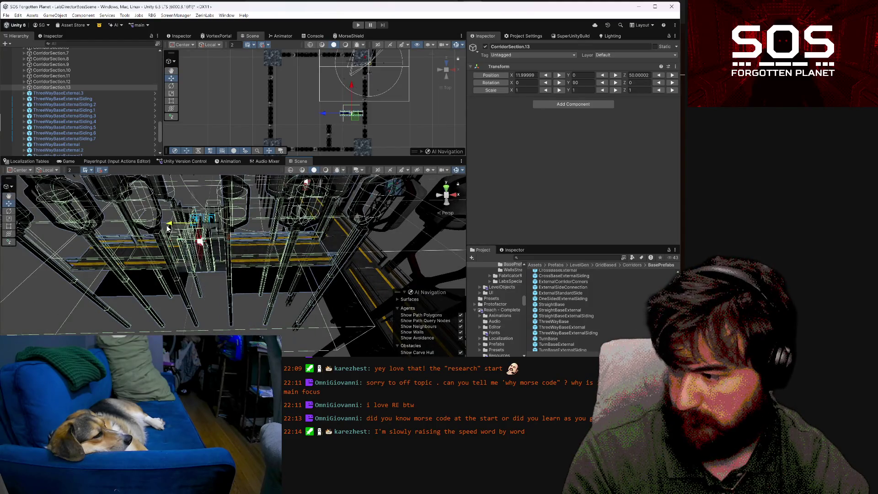
pyautogui.moveTo(226, 277)
pyautogui.mouseDown()
pyautogui.moveTo(449, 325)
pyautogui.moveTo(429, 322)
pyautogui.mouseUp()
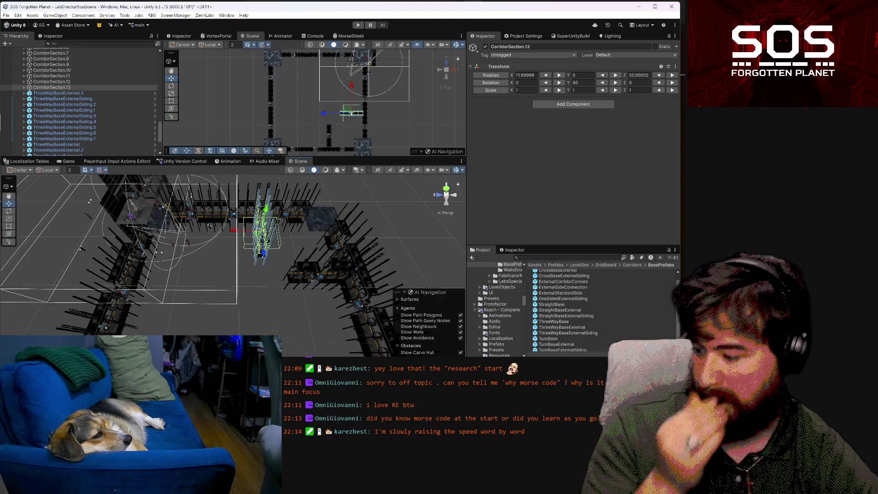
# Check the hand-drawn grid sketch in Paint, then return to Unity
pyautogui.moveTo(295, 485)
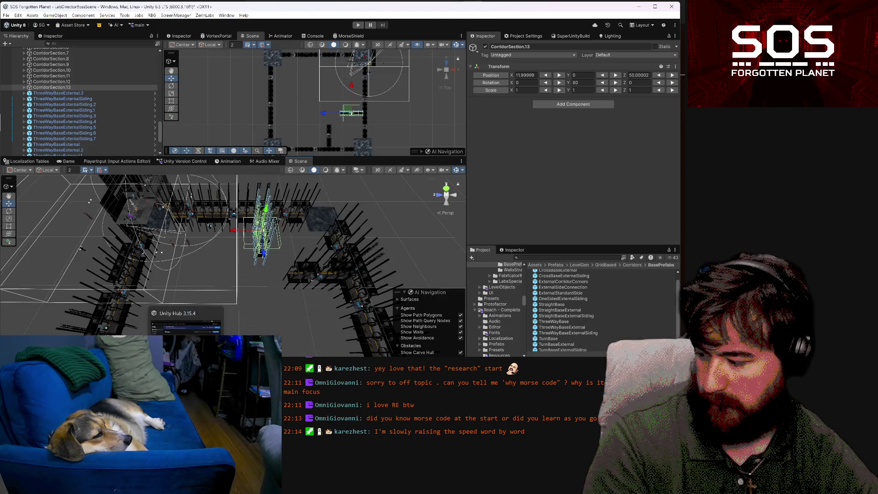
pyautogui.click(295, 485)
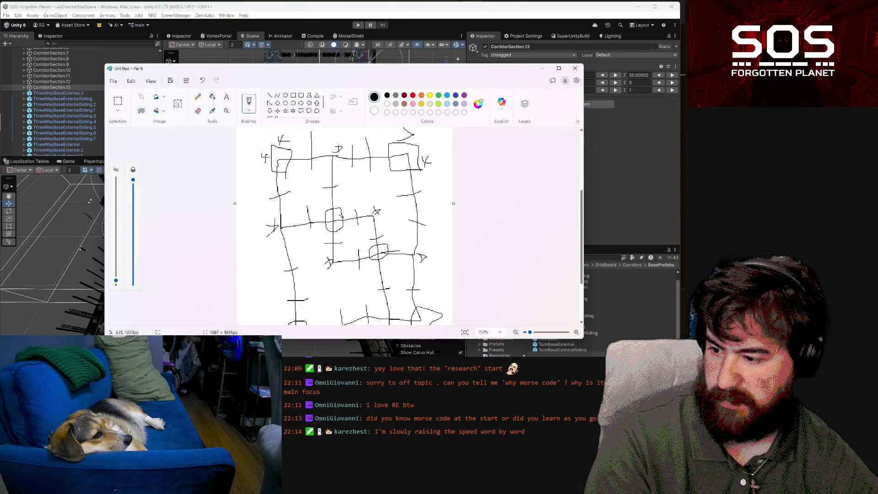
pyautogui.click(607, 265)
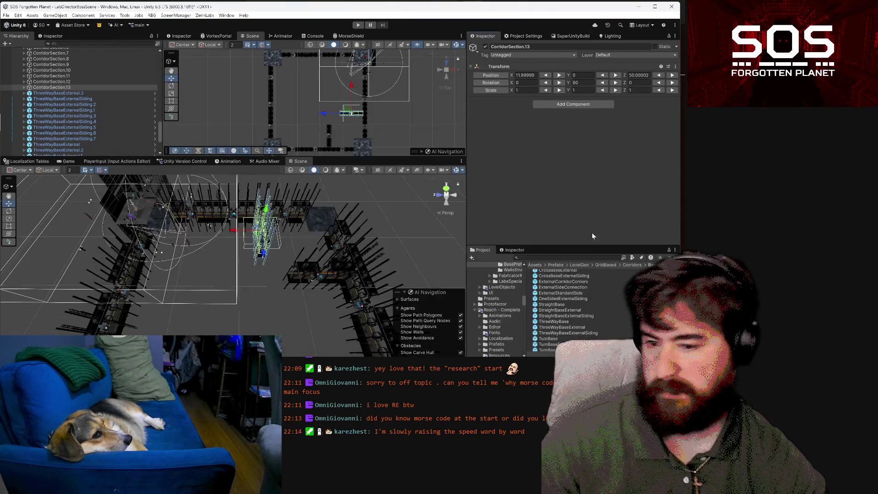
# Duplicate a floor tile as Floor_000_1x1 (15).7 and move it to X 37.99998, Z 59.99999
pyautogui.click(320, 223)
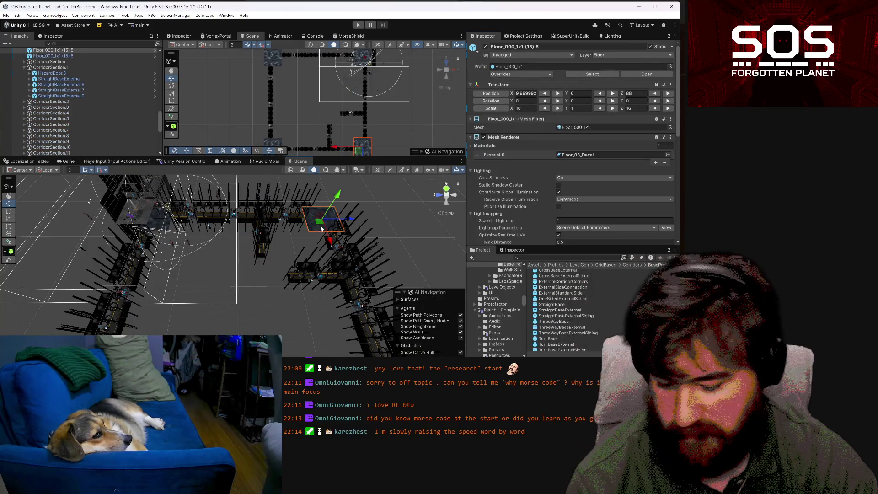
pyautogui.hotkey('ctrl', 'd')
pyautogui.moveTo(321, 226)
pyautogui.mouseDown()
pyautogui.moveTo(282, 274)
pyautogui.moveTo(264, 279)
pyautogui.moveTo(288, 307)
pyautogui.moveTo(270, 316)
pyautogui.moveTo(296, 317)
pyautogui.moveTo(227, 323)
pyautogui.moveTo(259, 296)
pyautogui.mouseUp()
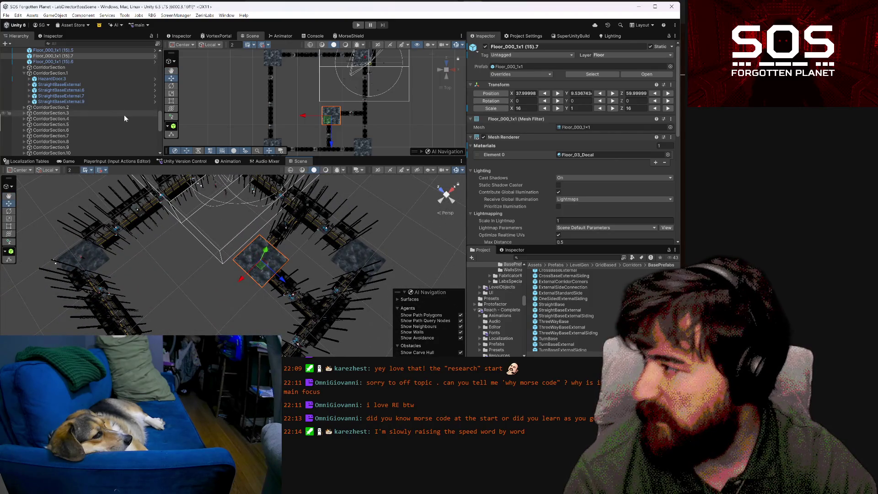
pyautogui.scroll(2, 120, 115)
pyautogui.scroll(2, 108, 113)
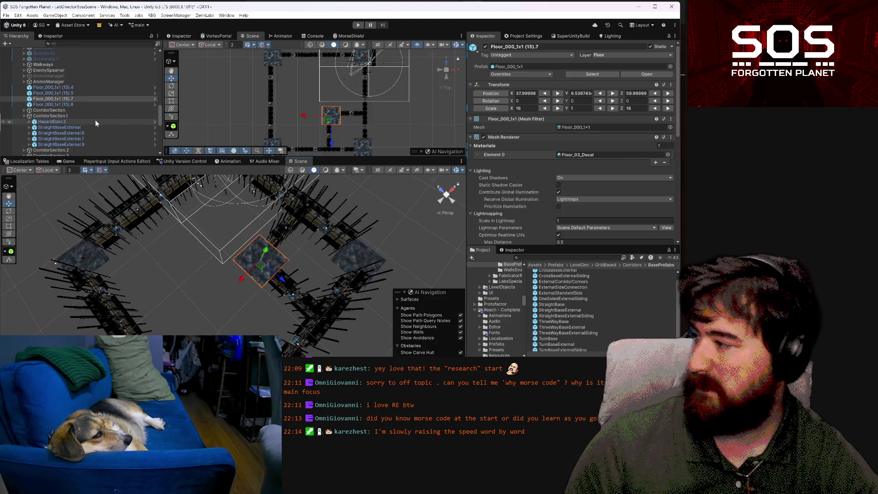
pyautogui.scroll(-5, 95, 122)
pyautogui.keyDown('ctrl'); pyautogui.click(93, 122); pyautogui.keyUp('ctrl')
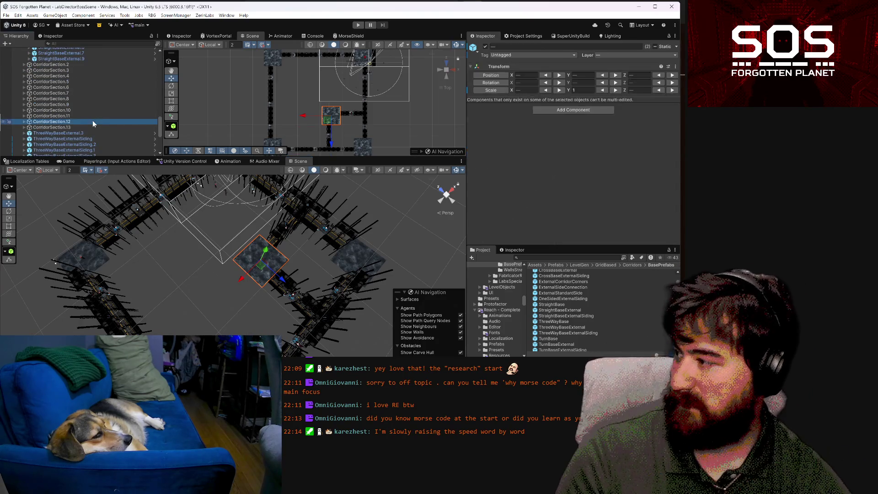
# Duplicate CorridorSection.12, .13 and the floor tile into .14, .15 and tile (15).8, then snap them to the grid on all axes
pyautogui.keyDown('ctrl'); pyautogui.click(89, 125); pyautogui.keyUp('ctrl')
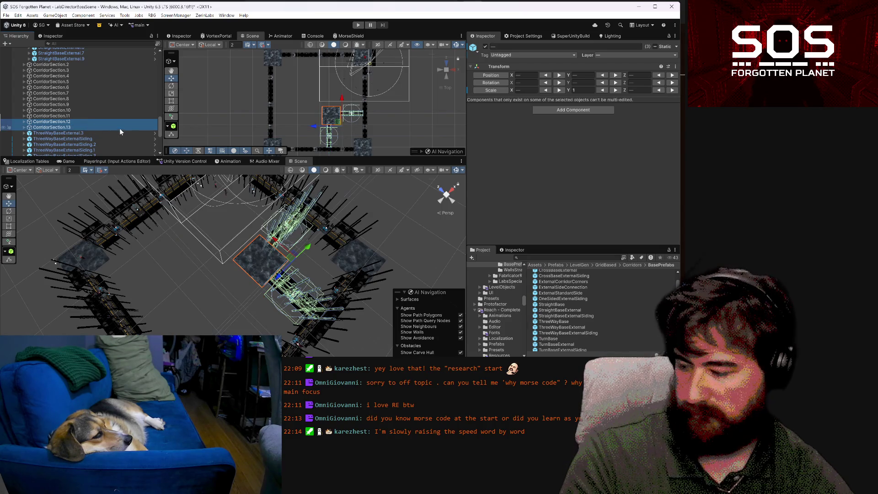
pyautogui.hotkey('ctrl', 'd')
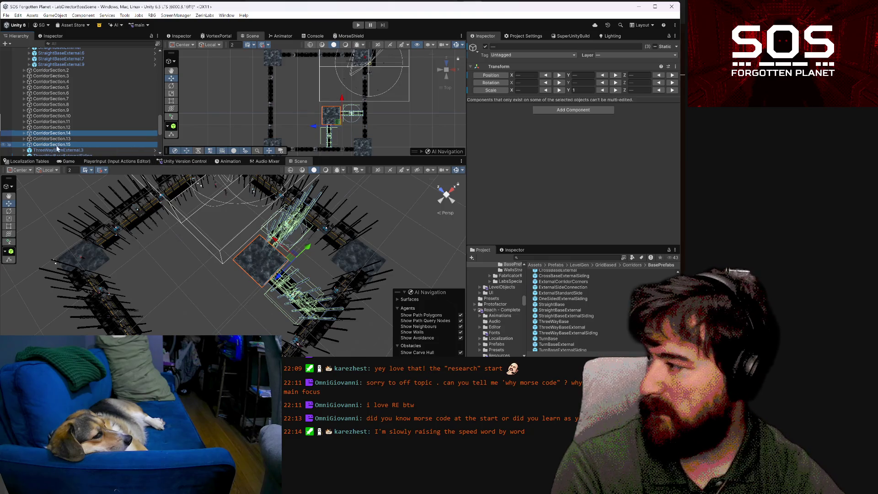
pyautogui.hotkey('ctrl', 'z')
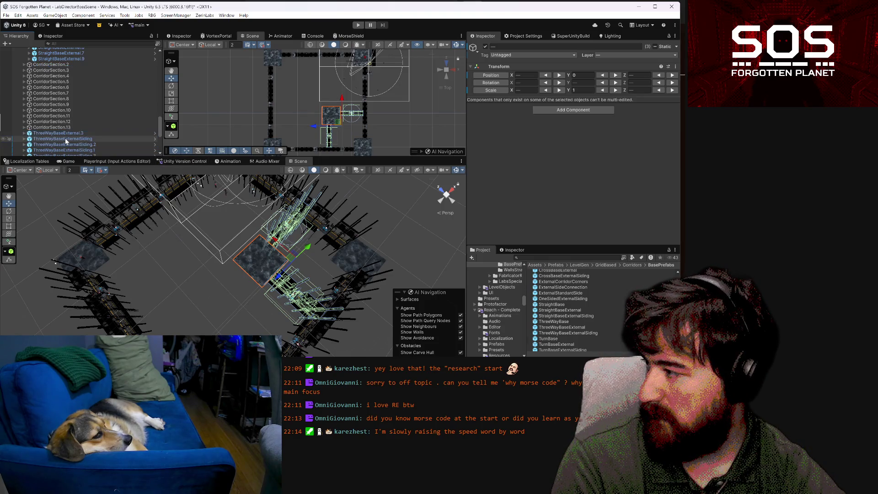
pyautogui.hotkey('ctrl', 'y')
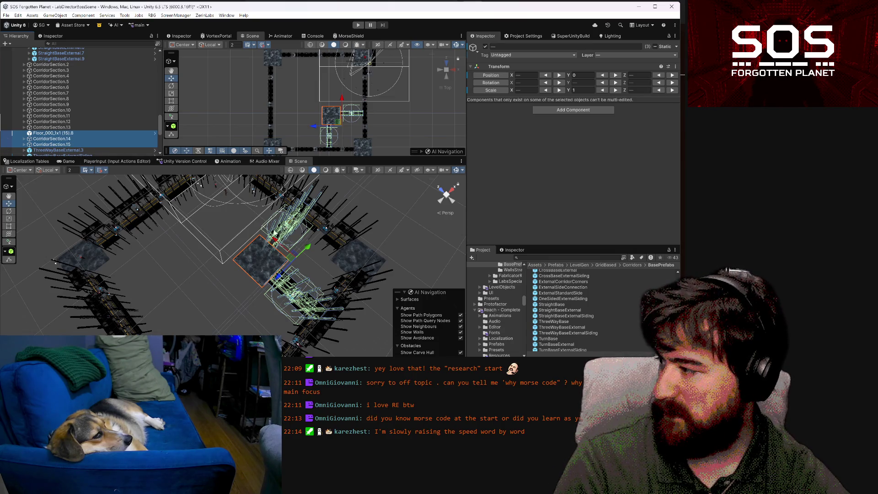
pyautogui.click(10, 211)
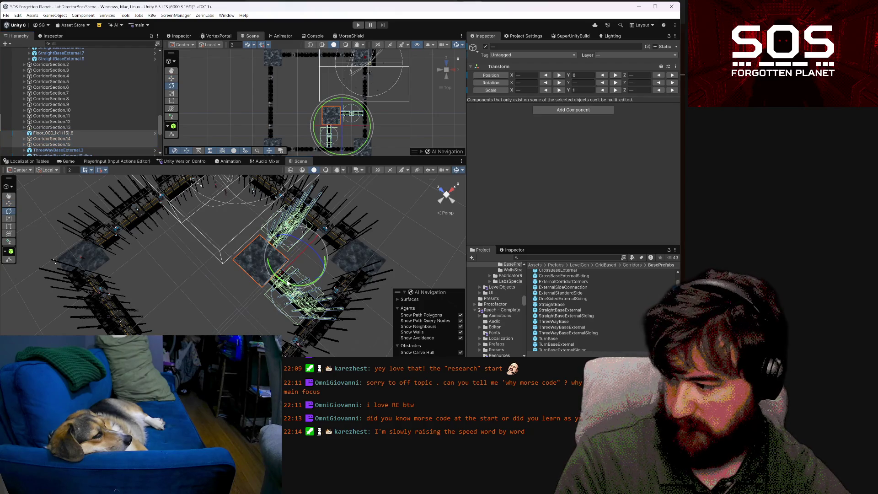
pyautogui.moveTo(287, 283); pyautogui.dragTo(246, 243)
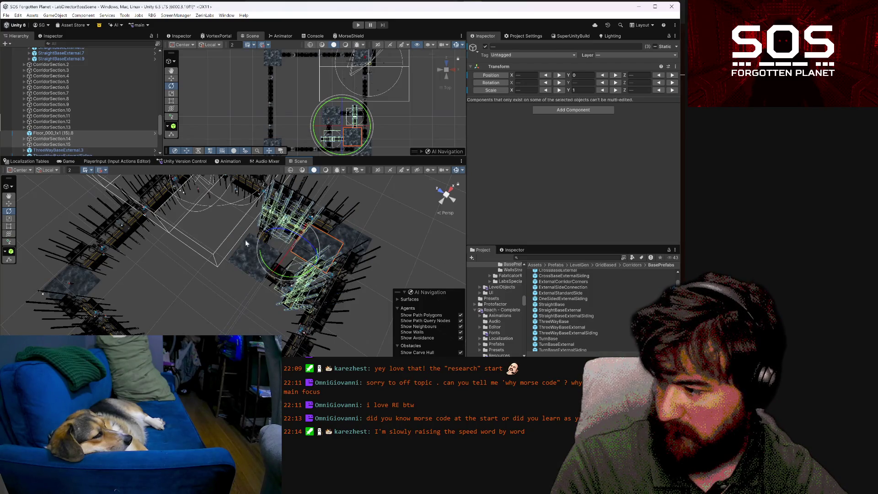
pyautogui.click(10, 204)
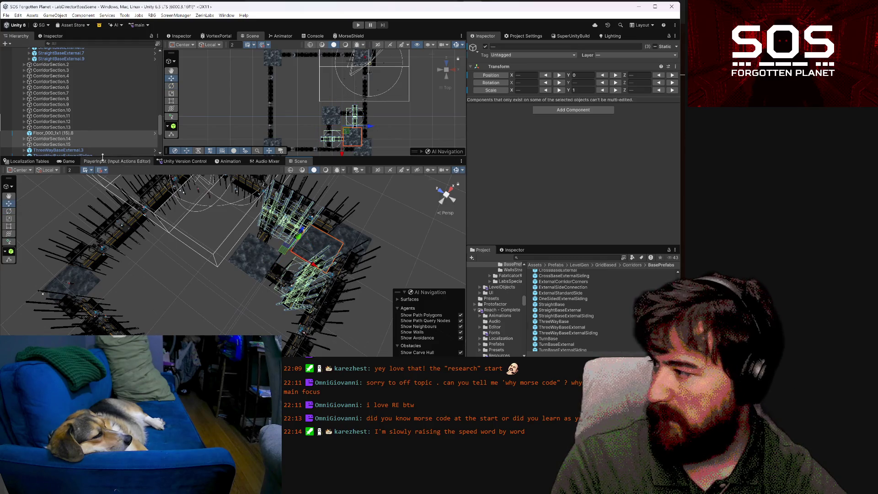
pyautogui.click(106, 170)
pyautogui.click(149, 213)
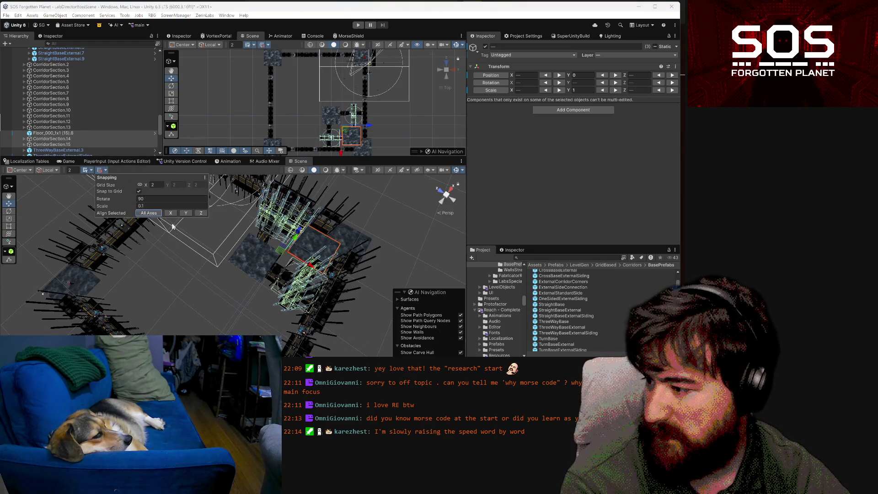
# Move the copied junction so floor tile (15).8 sits at X 46, Z 20, turned 180° on Y
pyautogui.moveTo(278, 254)
pyautogui.mouseDown()
pyautogui.moveTo(192, 280)
pyautogui.moveTo(138, 282)
pyautogui.moveTo(174, 262)
pyautogui.moveTo(132, 276)
pyautogui.moveTo(136, 306)
pyautogui.moveTo(130, 270)
pyautogui.moveTo(78, 215)
pyautogui.moveTo(666, 245)
pyautogui.moveTo(624, 235)
pyautogui.moveTo(567, 255)
pyautogui.mouseUp()
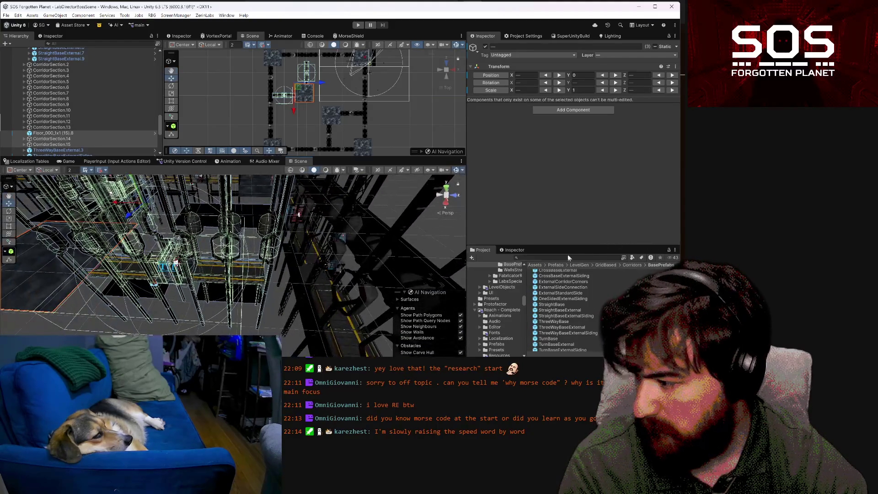
pyautogui.moveTo(119, 204)
pyautogui.mouseDown()
pyautogui.moveTo(148, 210)
pyautogui.moveTo(196, 298)
pyautogui.moveTo(116, 170)
pyautogui.moveTo(96, 195)
pyautogui.moveTo(634, 269)
pyautogui.moveTo(427, 321)
pyautogui.moveTo(368, 301)
pyautogui.moveTo(356, 309)
pyautogui.mouseUp()
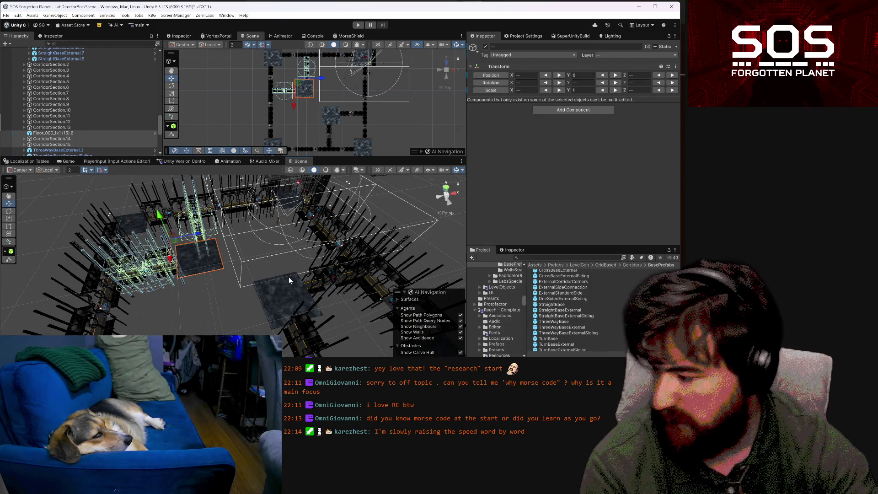
pyautogui.moveTo(289, 276)
pyautogui.mouseDown()
pyautogui.moveTo(383, 313)
pyautogui.moveTo(323, 320)
pyautogui.moveTo(296, 306)
pyautogui.mouseUp()
pyautogui.moveTo(251, 277); pyautogui.dragTo(263, 259)
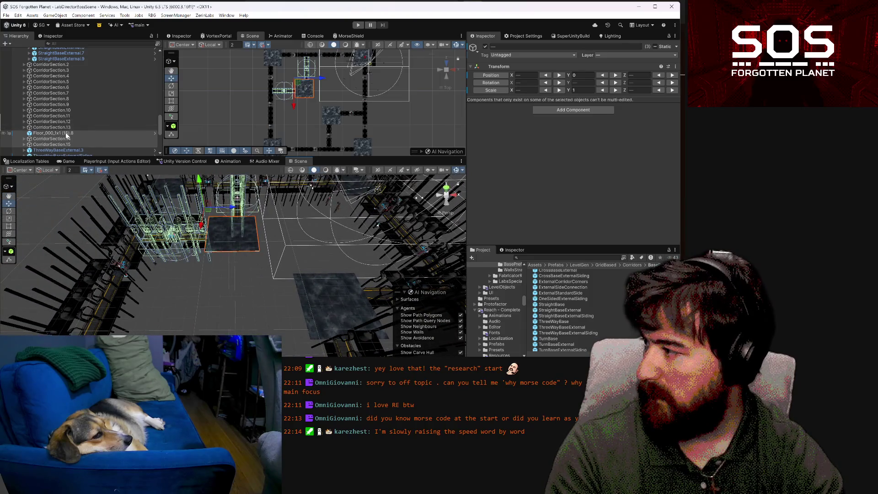
pyautogui.click(65, 133)
# Duplicate CorridorSection.13 as CorridorSection.16 and slide it along X to 47.99999
pyautogui.moveTo(70, 131)
pyautogui.mouseDown()
pyautogui.moveTo(78, 42)
pyautogui.moveTo(78, 69)
pyautogui.moveTo(81, 61)
pyautogui.mouseUp()
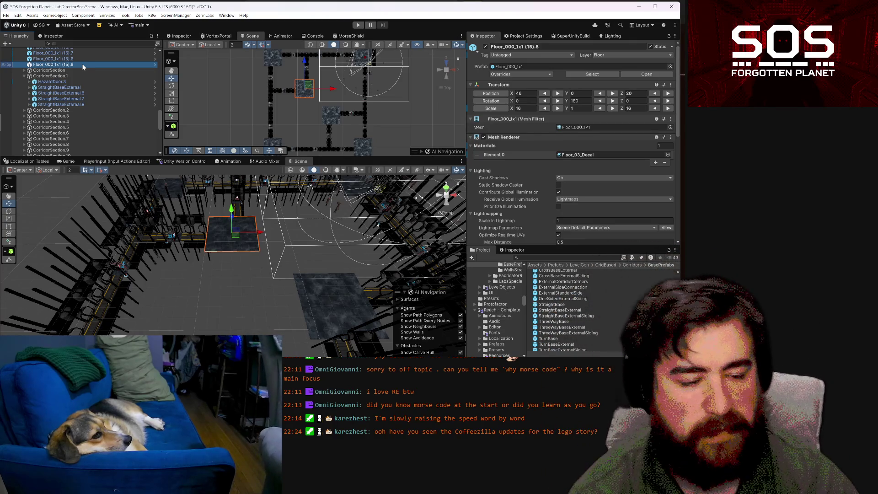
pyautogui.moveTo(257, 276)
pyautogui.mouseDown()
pyautogui.moveTo(305, 263)
pyautogui.moveTo(294, 279)
pyautogui.mouseUp()
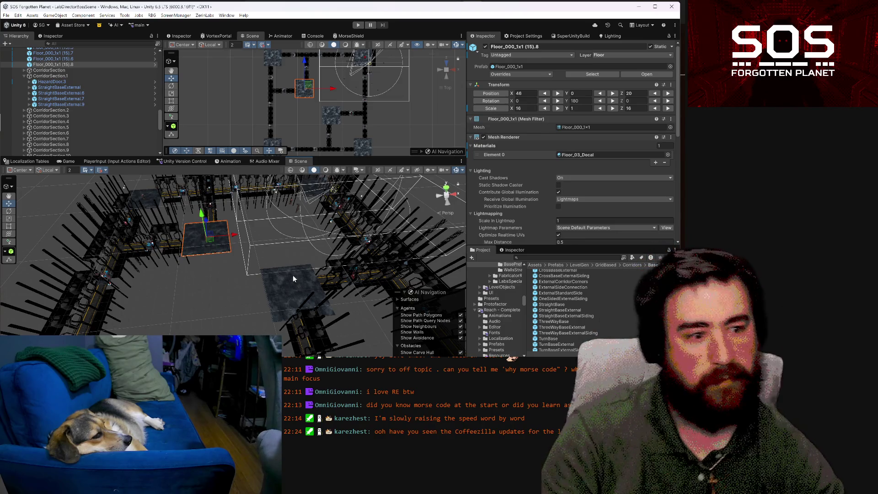
pyautogui.moveTo(292, 278)
pyautogui.mouseDown()
pyautogui.moveTo(248, 281)
pyautogui.moveTo(338, 269)
pyautogui.moveTo(315, 268)
pyautogui.mouseUp()
pyautogui.click(336, 268)
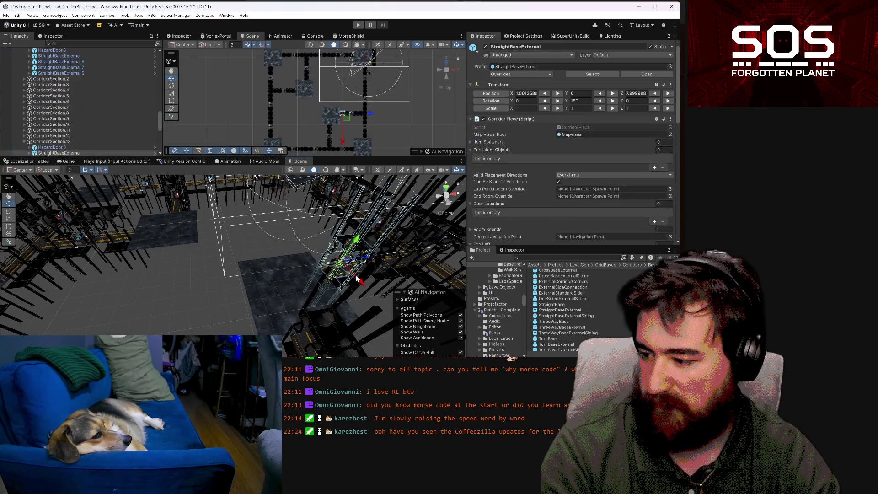
pyautogui.click(66, 141)
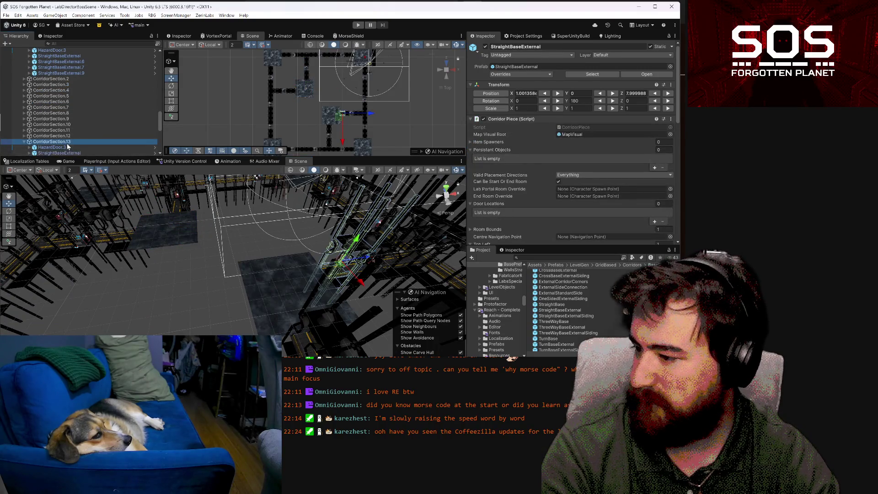
pyautogui.moveTo(205, 276); pyautogui.dragTo(253, 275)
pyautogui.hotkey('ctrl', 'd')
pyautogui.moveTo(347, 274)
pyautogui.mouseDown()
pyautogui.moveTo(174, 277)
pyautogui.moveTo(213, 297)
pyautogui.moveTo(322, 311)
pyautogui.moveTo(212, 331)
pyautogui.moveTo(250, 265)
pyautogui.moveTo(250, 307)
pyautogui.moveTo(235, 290)
pyautogui.moveTo(388, 295)
pyautogui.mouseUp()
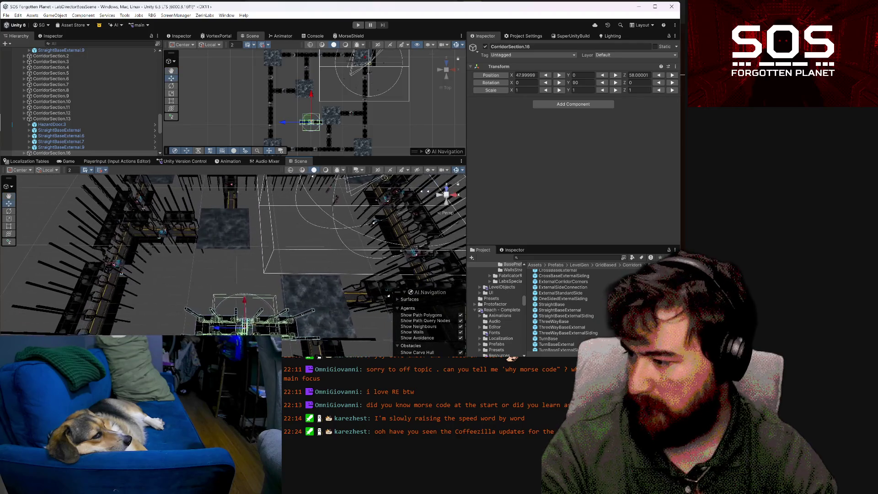
pyautogui.hotkey('alt', 'Tab')
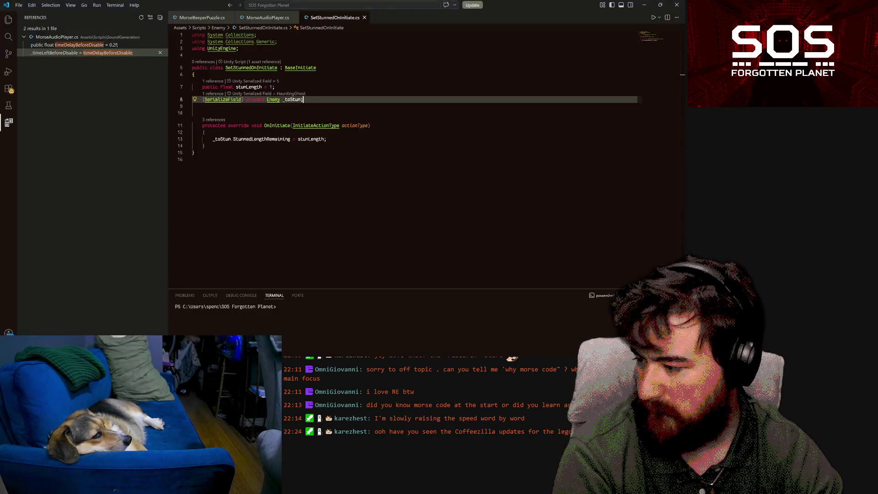
# Glance at the hand-drawn corridor map in Paint, then return to the Unity lab scene
pyautogui.hotkey('alt', 'Tab')
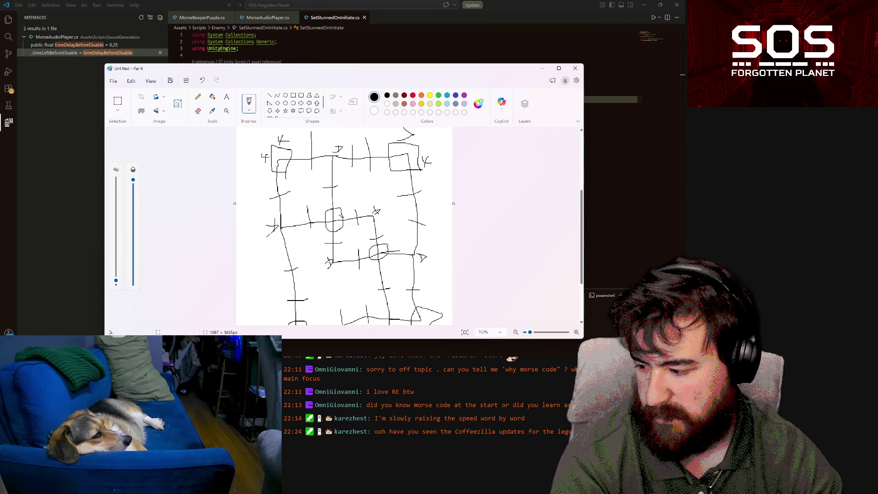
pyautogui.moveTo(280, 484)
pyautogui.click(295, 343)
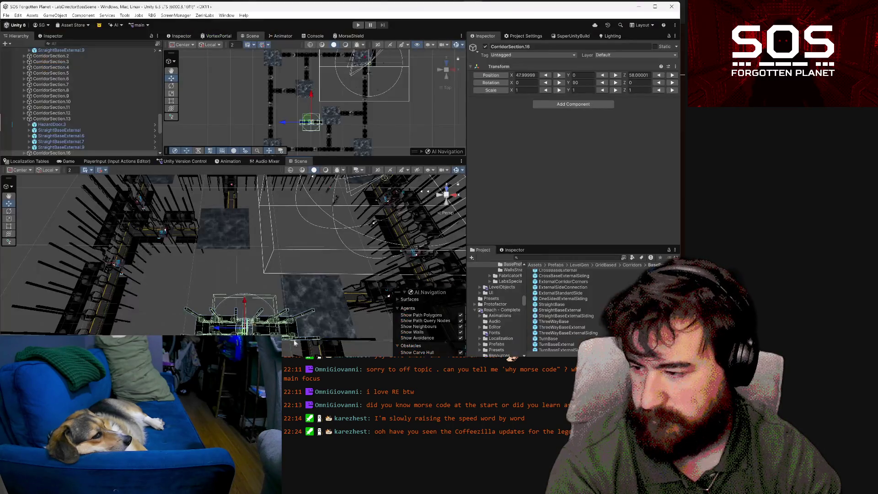
# Duplicate CorridorSection.16 to create CorridorSection.17 at the same position
pyautogui.moveTo(331, 259)
pyautogui.mouseDown()
pyautogui.moveTo(365, 297)
pyautogui.moveTo(308, 293)
pyautogui.moveTo(322, 285)
pyautogui.moveTo(312, 260)
pyautogui.moveTo(296, 268)
pyautogui.mouseUp()
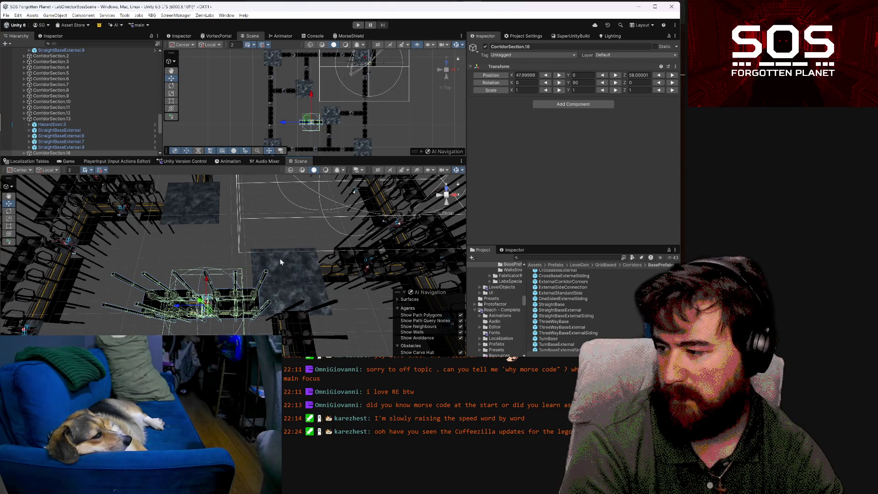
pyautogui.moveTo(296, 250)
pyautogui.mouseDown()
pyautogui.moveTo(271, 253)
pyautogui.moveTo(306, 254)
pyautogui.mouseUp()
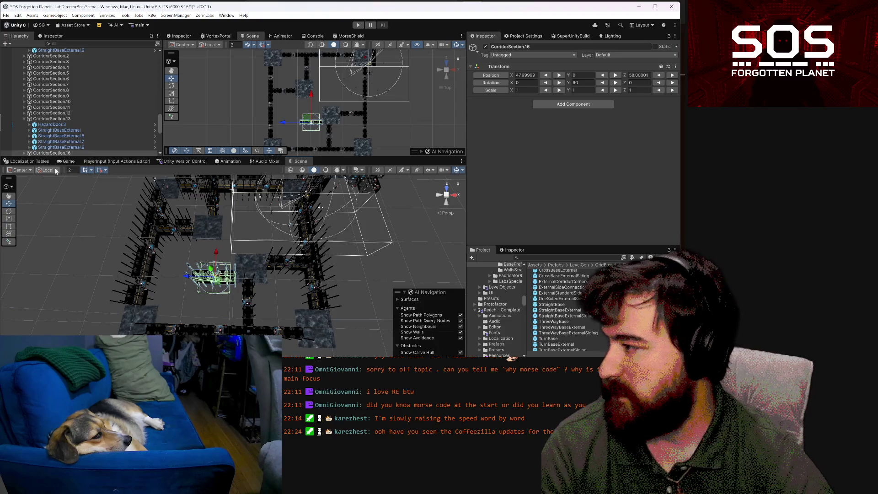
pyautogui.click(68, 152)
pyautogui.hotkey('ctrl', 'd')
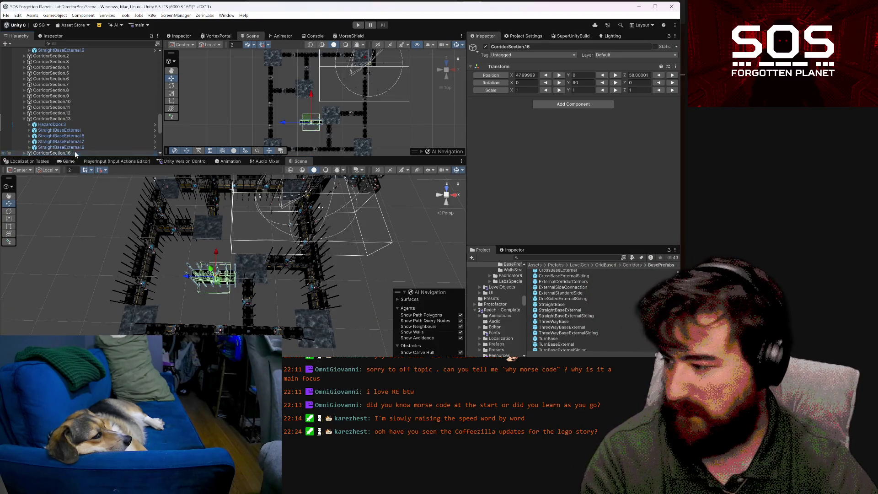
# Set CorridorSection.17's Y rotation to 0 and move it to X 55.99999, Z 42
pyautogui.click(602, 83)
pyautogui.moveTo(351, 263)
pyautogui.mouseDown()
pyautogui.moveTo(263, 276)
pyautogui.moveTo(296, 282)
pyautogui.moveTo(218, 264)
pyautogui.mouseUp()
pyautogui.moveTo(264, 304); pyautogui.dragTo(199, 280)
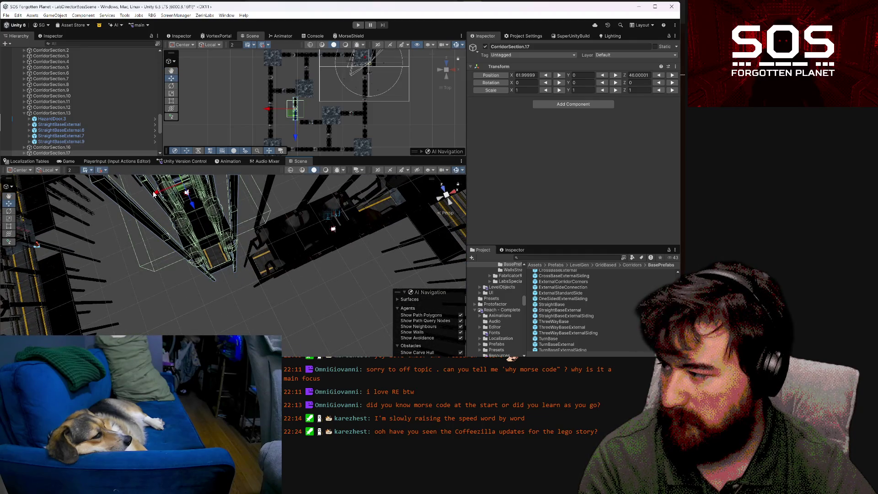
pyautogui.moveTo(164, 194); pyautogui.dragTo(164, 192)
pyautogui.moveTo(268, 261)
pyautogui.mouseDown()
pyautogui.moveTo(230, 249)
pyautogui.moveTo(9, 250)
pyautogui.moveTo(714, 238)
pyautogui.moveTo(668, 215)
pyautogui.moveTo(619, 215)
pyautogui.moveTo(777, 217)
pyautogui.moveTo(45, 220)
pyautogui.moveTo(413, 229)
pyautogui.moveTo(416, 194)
pyautogui.mouseUp()
pyautogui.moveTo(195, 234)
pyautogui.mouseDown()
pyautogui.moveTo(14, 218)
pyautogui.moveTo(675, 214)
pyautogui.mouseUp()
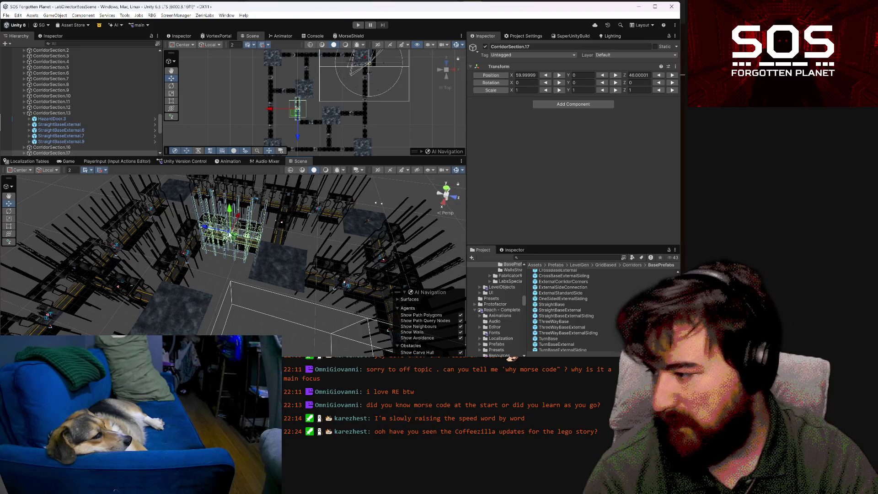
pyautogui.moveTo(228, 241); pyautogui.dragTo(243, 250)
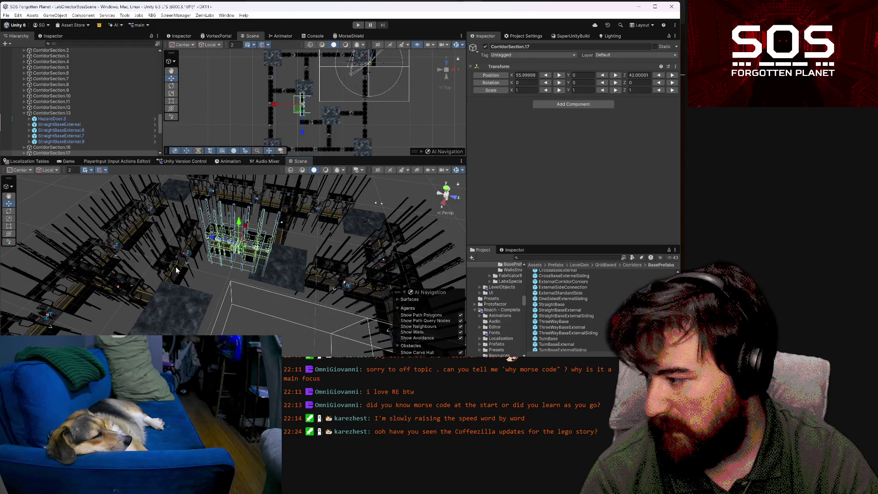
# Adjust CorridorSection.16's position, then reselect CorridorSection.17
pyautogui.click(179, 270)
pyautogui.click(45, 136)
pyautogui.moveTo(187, 256); pyautogui.dragTo(198, 273)
pyautogui.click(220, 239)
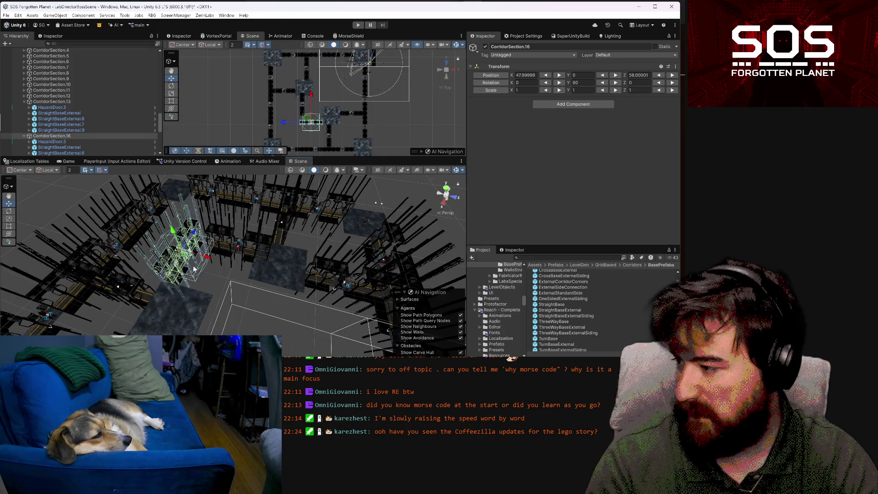
# Select CorridorSection.16 and .17 together and drag both to a new spot in the grid
pyautogui.click(220, 238)
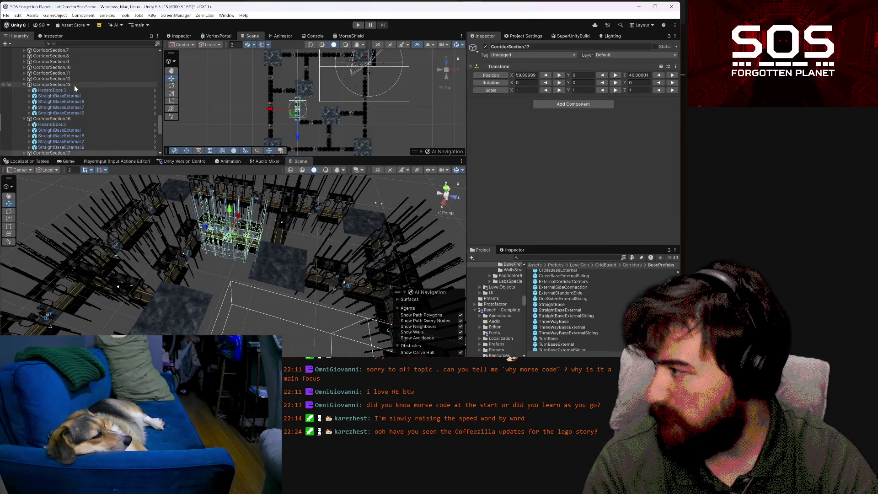
pyautogui.keyDown('ctrl'); pyautogui.click(70, 119); pyautogui.keyUp('ctrl')
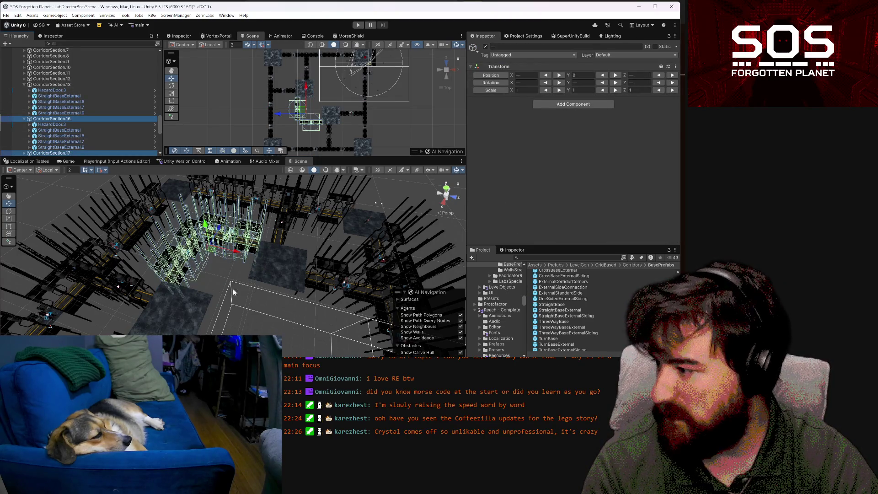
pyautogui.moveTo(214, 252)
pyautogui.mouseDown()
pyautogui.moveTo(219, 264)
pyautogui.moveTo(206, 286)
pyautogui.moveTo(469, 305)
pyautogui.moveTo(412, 302)
pyautogui.mouseUp()
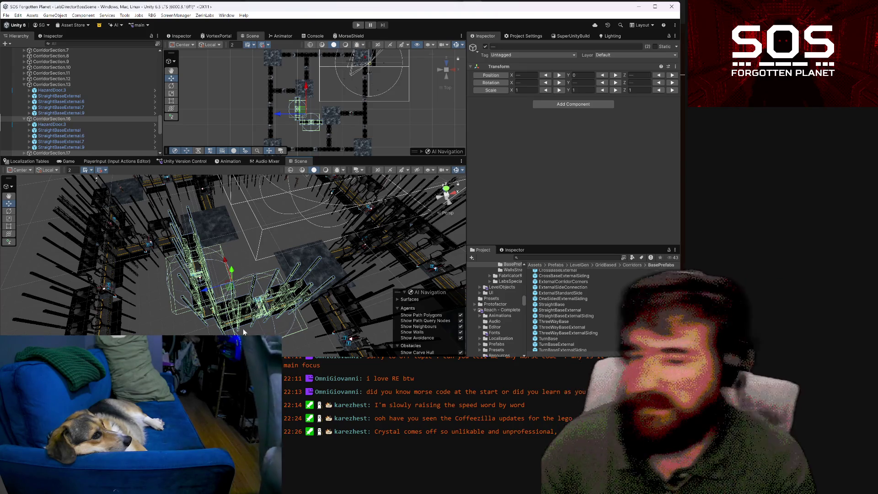
pyautogui.scroll(6, 278, 221)
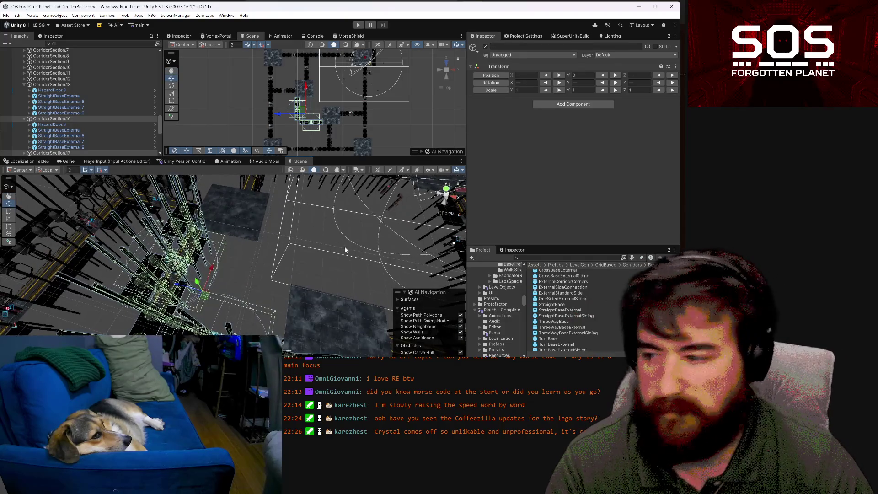
pyautogui.moveTo(252, 220)
pyautogui.mouseDown()
pyautogui.moveTo(258, 263)
pyautogui.moveTo(227, 234)
pyautogui.mouseUp()
pyautogui.moveTo(271, 245)
pyautogui.mouseDown()
pyautogui.moveTo(477, 229)
pyautogui.moveTo(483, 204)
pyautogui.mouseUp()
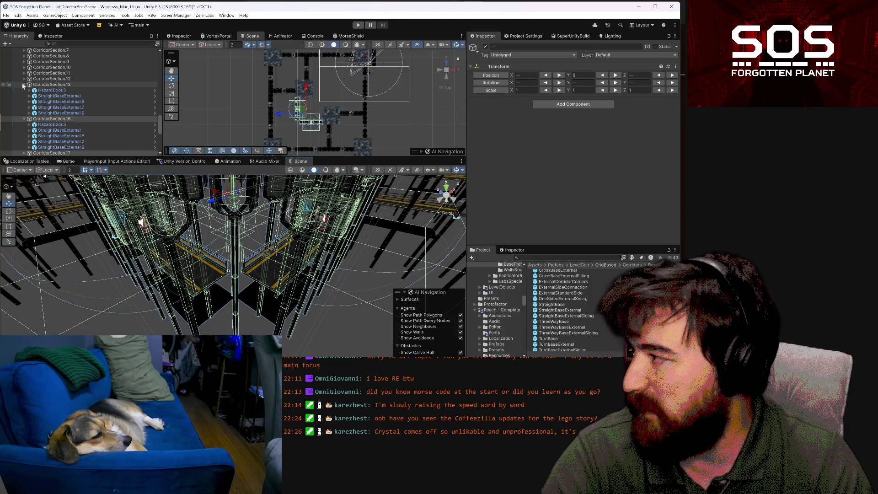
# Collapse the section groups and reorder CorridorSection.16 and .17 to follow CorridorSection.15 in the Hierarchy
pyautogui.click(23, 85)
pyautogui.click(25, 90)
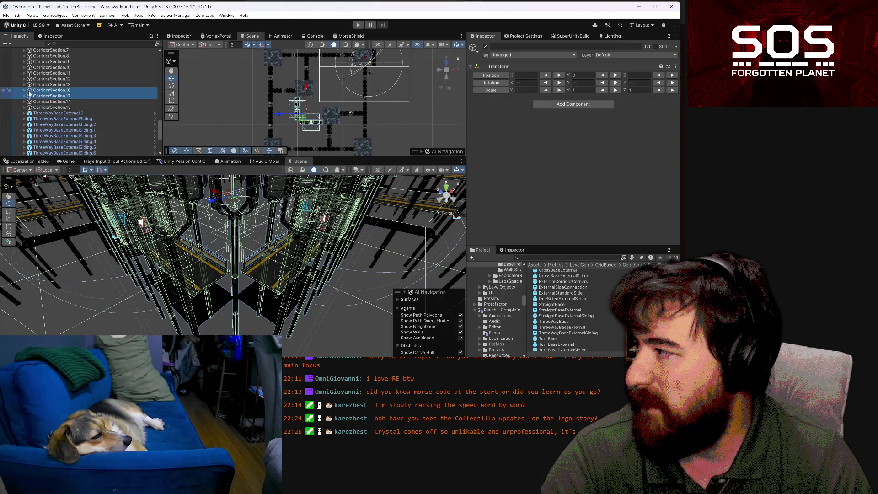
pyautogui.keyDown('ctrl'); pyautogui.click(63, 97); pyautogui.keyUp('ctrl')
pyautogui.moveTo(63, 97); pyautogui.dragTo(67, 112)
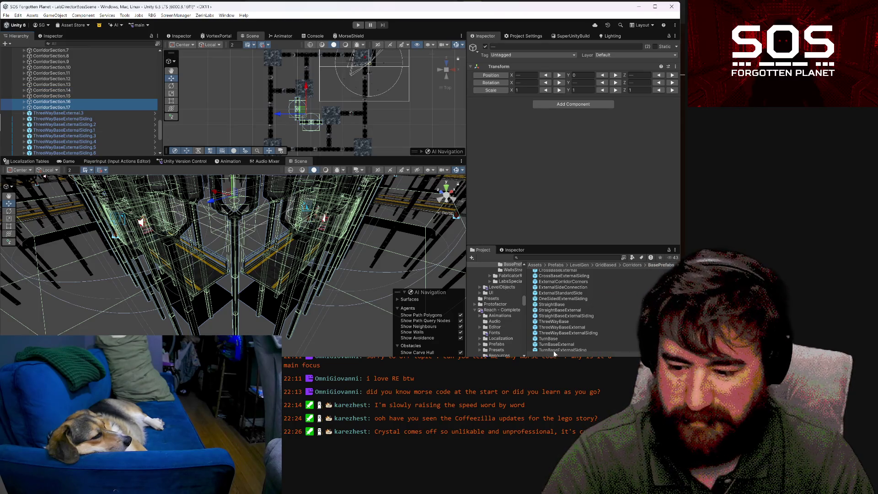
pyautogui.scroll(-1, 557, 327)
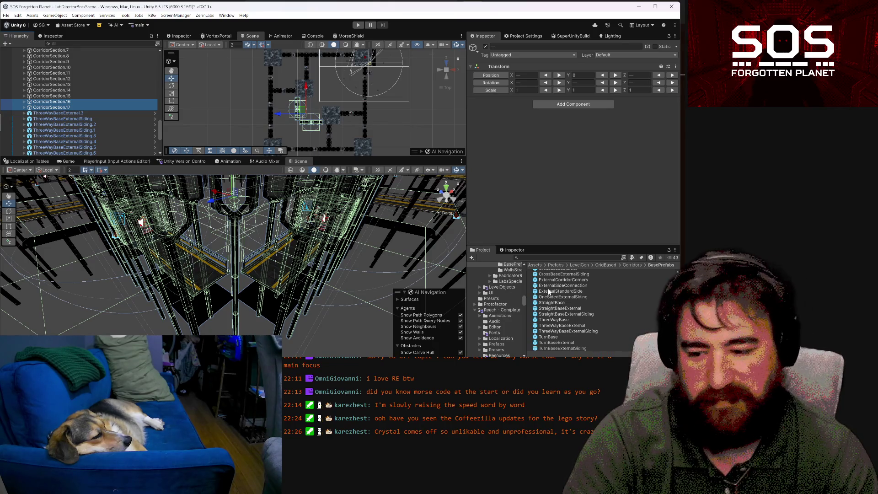
pyautogui.scroll(1, 542, 315)
pyautogui.scroll(-1, 545, 311)
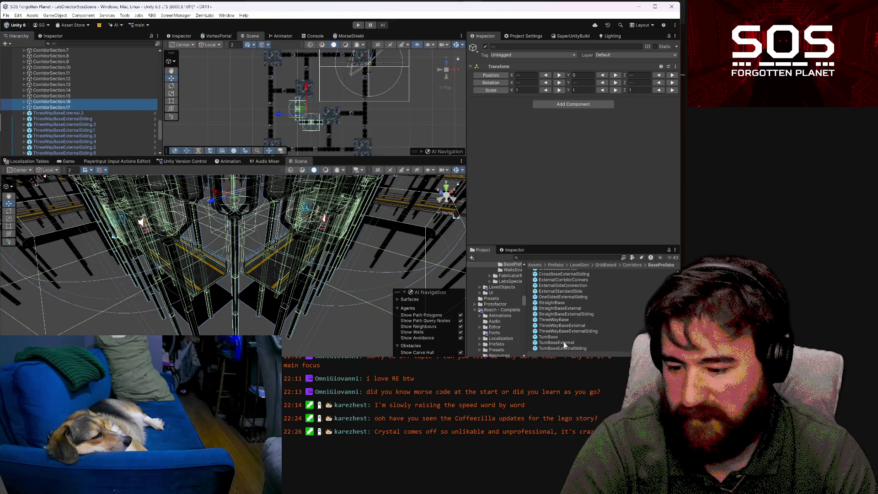
pyautogui.scroll(-1, 68, 96)
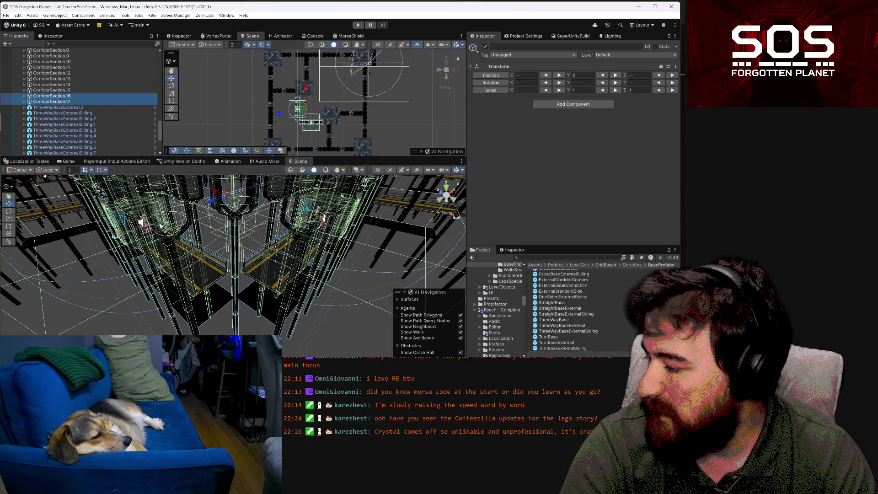
pyautogui.scroll(3, 211, 265)
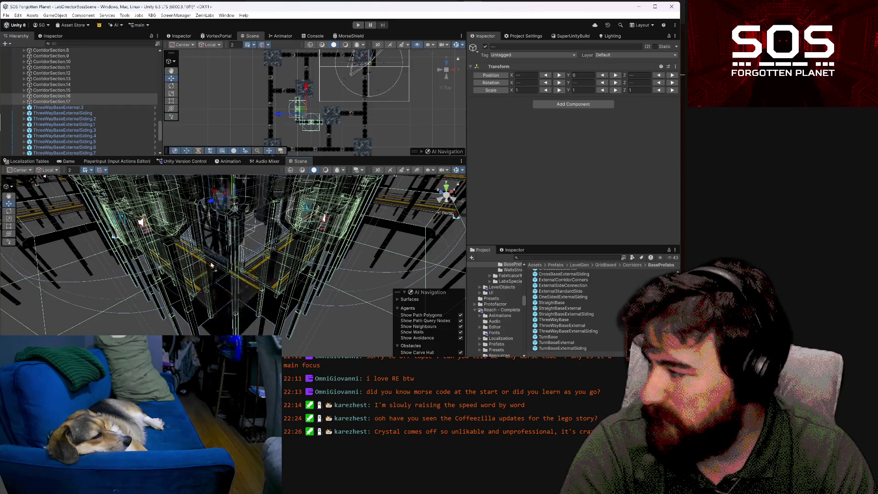
pyautogui.scroll(2, 211, 266)
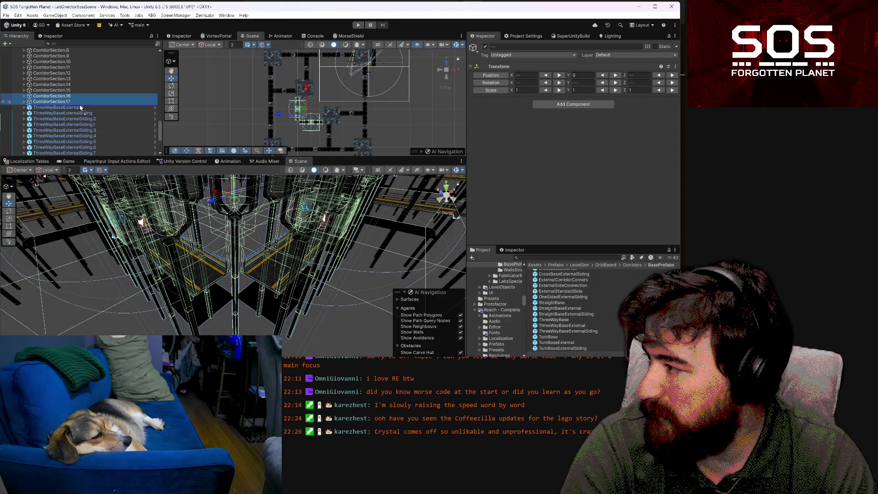
# Reset the TurnBaseExternal corner piece's transform and place it at X 58, Z 58
pyautogui.click(80, 108)
pyautogui.rightClick(500, 84)
pyautogui.click(507, 90)
pyautogui.moveTo(373, 240)
pyautogui.mouseDown()
pyautogui.moveTo(286, 254)
pyautogui.moveTo(261, 307)
pyautogui.moveTo(256, 286)
pyautogui.mouseUp()
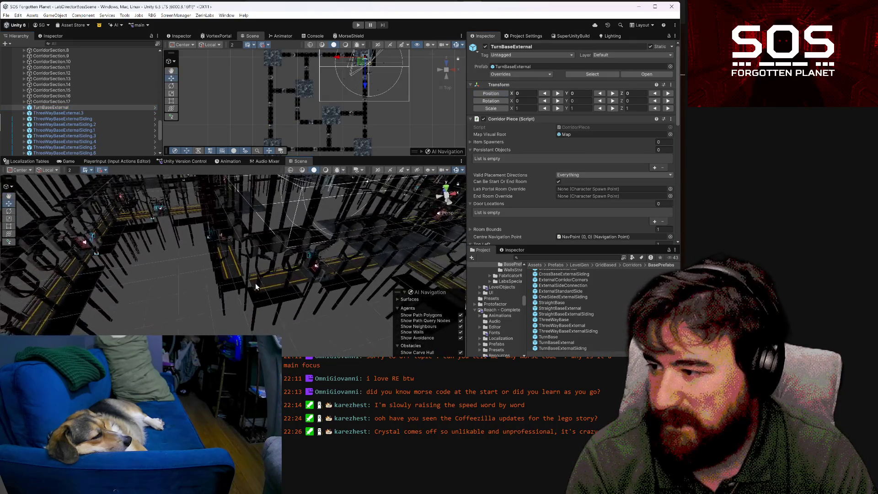
pyautogui.press('f')
pyautogui.moveTo(294, 243); pyautogui.dragTo(238, 330)
pyautogui.press('f')
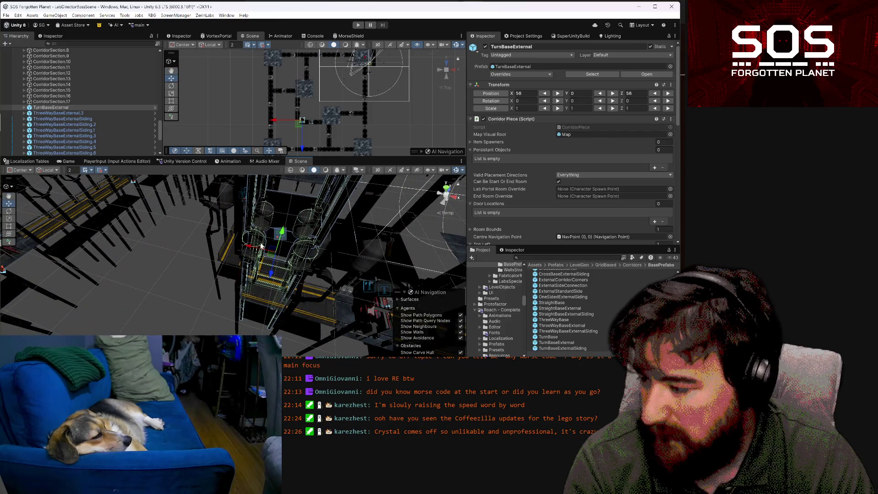
# Place the corner piece at X 60, Z 58, then duplicate CorridorSection.16 through TurnBaseExternal
pyautogui.moveTo(259, 257); pyautogui.dragTo(220, 265)
pyautogui.moveTo(252, 294)
pyautogui.keyDown('alt'); pyautogui.mouseDown()
pyautogui.moveTo(289, 294)
pyautogui.moveTo(199, 303)
pyautogui.moveTo(192, 314)
pyautogui.moveTo(83, 231)
pyautogui.mouseUp(); pyautogui.keyUp('alt')
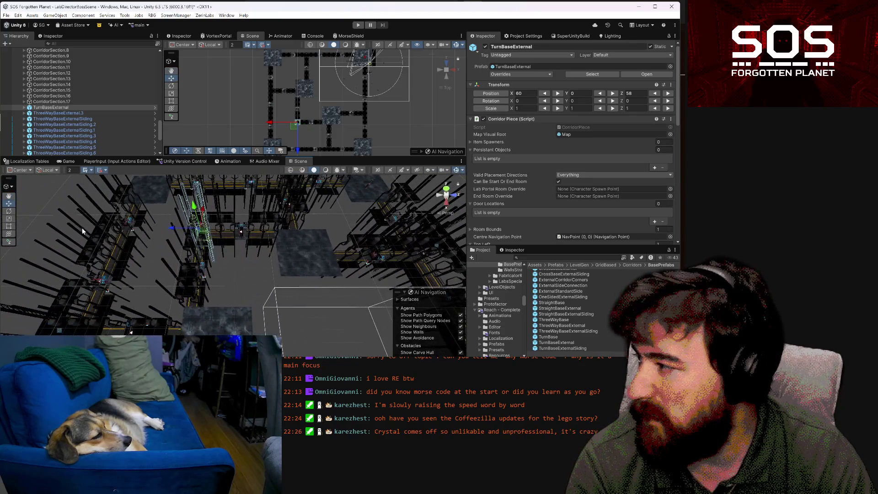
pyautogui.keyDown('shift'); pyautogui.click(64, 101); pyautogui.keyUp('shift')
pyautogui.keyDown('shift'); pyautogui.click(66, 95); pyautogui.keyUp('shift')
pyautogui.keyDown('alt'); pyautogui.moveTo(275, 251); pyautogui.dragTo(349, 268); pyautogui.keyUp('alt')
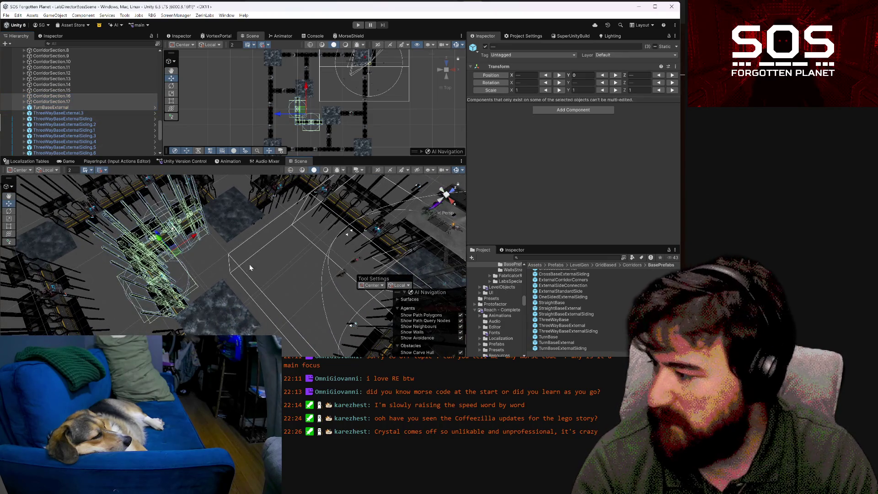
pyautogui.hotkey('ctrl', 'd')
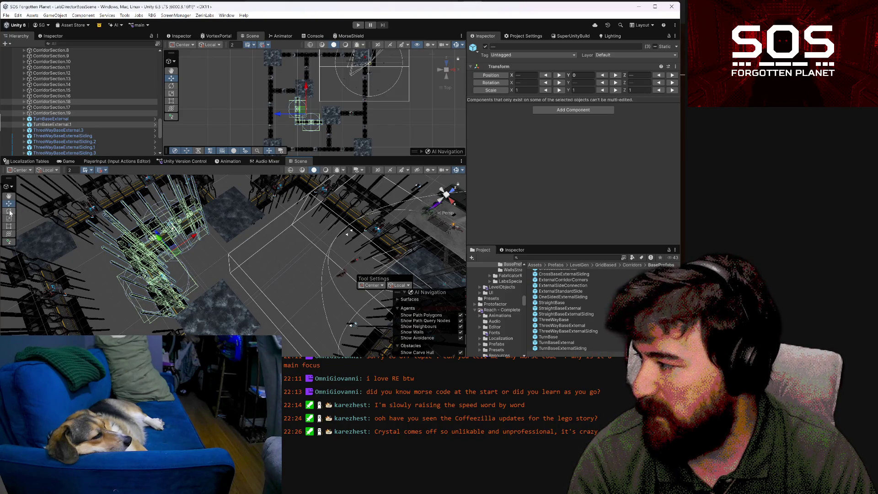
# Rotate the copied pieces around the vertical axis and slide them to the right
pyautogui.click(9, 211)
pyautogui.moveTo(194, 264); pyautogui.dragTo(141, 301)
pyautogui.moveTo(48, 327); pyautogui.dragTo(36, 324)
pyautogui.click(9, 204)
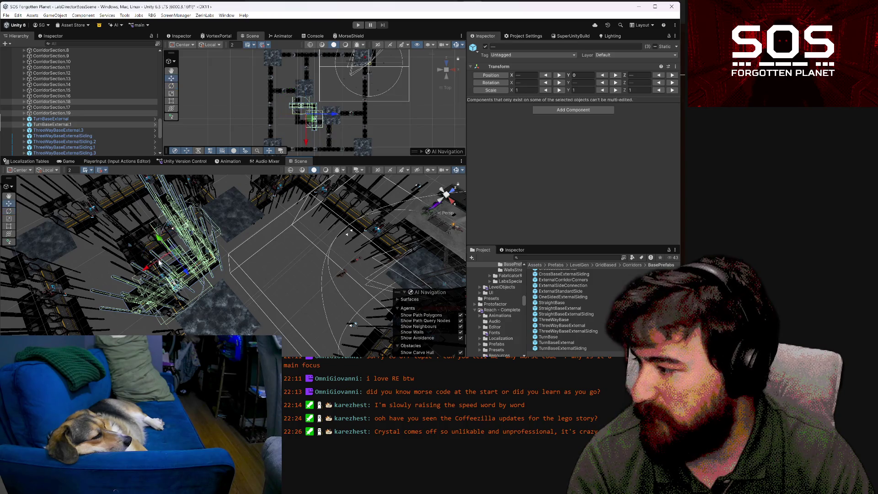
pyautogui.moveTo(180, 256)
pyautogui.mouseDown()
pyautogui.moveTo(291, 266)
pyautogui.moveTo(333, 311)
pyautogui.moveTo(391, 264)
pyautogui.moveTo(276, 244)
pyautogui.mouseUp()
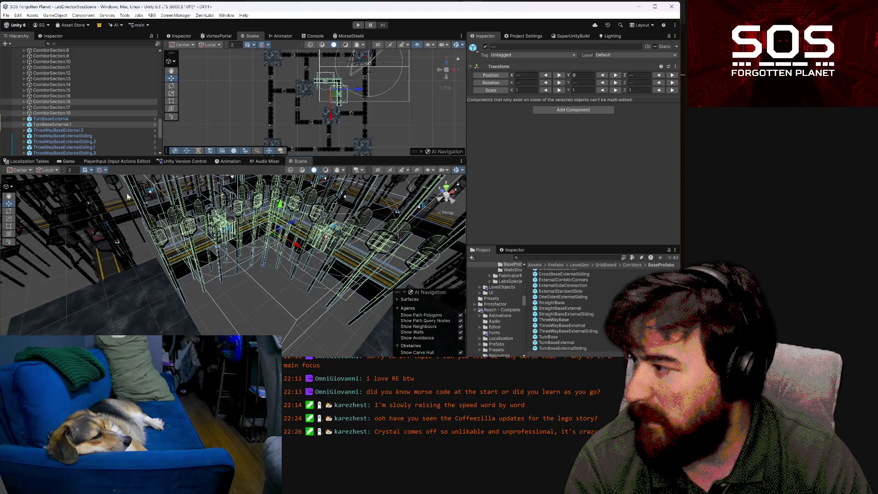
pyautogui.click(105, 171)
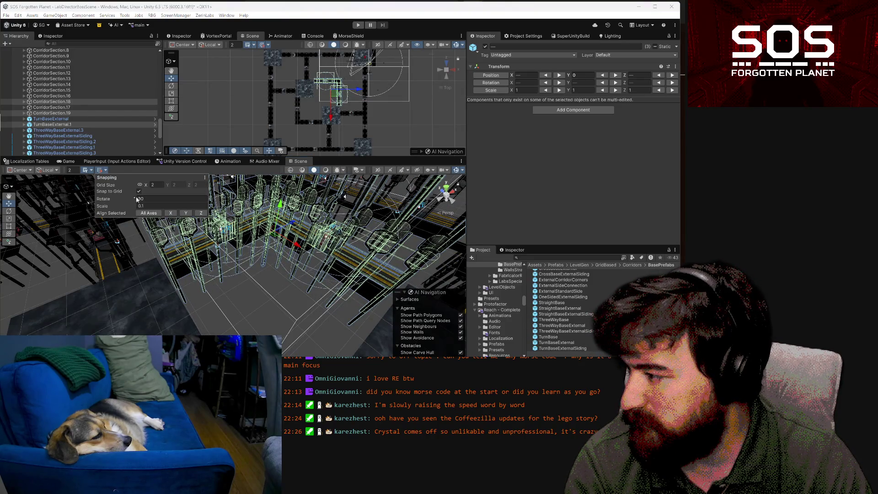
# Apply All Axes grid snapping to the moved corridor copies, then clear the selection
pyautogui.click(149, 213)
pyautogui.moveTo(245, 285)
pyautogui.mouseDown()
pyautogui.moveTo(290, 265)
pyautogui.moveTo(178, 296)
pyautogui.moveTo(248, 261)
pyautogui.mouseUp()
pyautogui.click(248, 262)
pyautogui.moveTo(226, 294)
pyautogui.mouseDown()
pyautogui.moveTo(312, 301)
pyautogui.moveTo(297, 323)
pyautogui.moveTo(248, 324)
pyautogui.moveTo(438, 339)
pyautogui.moveTo(430, 340)
pyautogui.mouseUp()
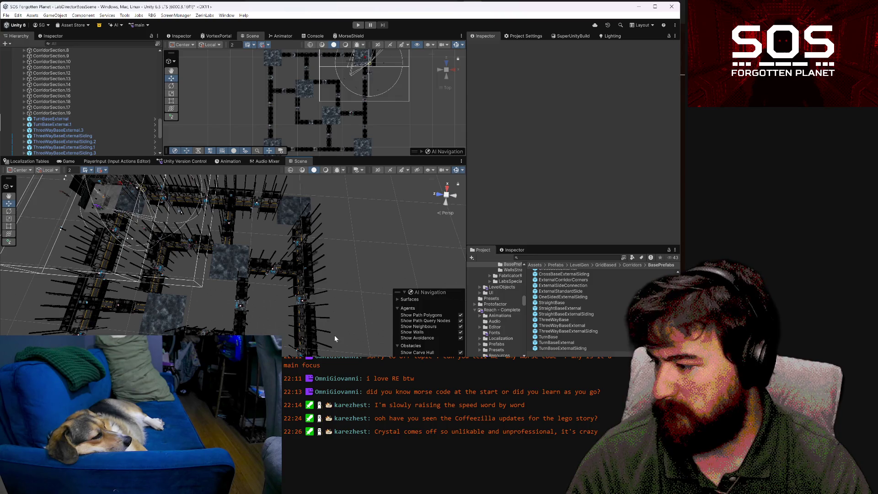
pyautogui.moveTo(280, 292)
pyautogui.mouseDown()
pyautogui.moveTo(246, 300)
pyautogui.moveTo(287, 305)
pyautogui.moveTo(196, 240)
pyautogui.moveTo(373, 293)
pyautogui.moveTo(522, 295)
pyautogui.moveTo(467, 291)
pyautogui.mouseUp()
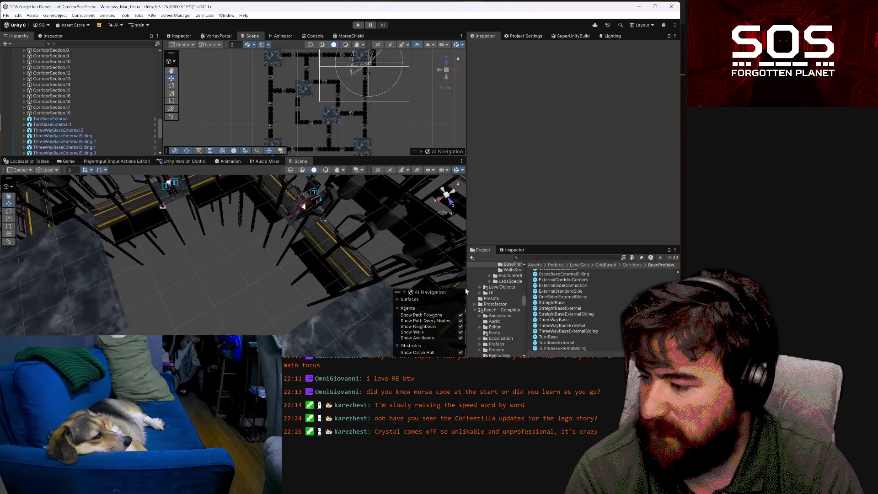
pyautogui.moveTo(314, 323)
pyautogui.mouseDown()
pyautogui.moveTo(298, 309)
pyautogui.moveTo(349, 305)
pyautogui.mouseUp()
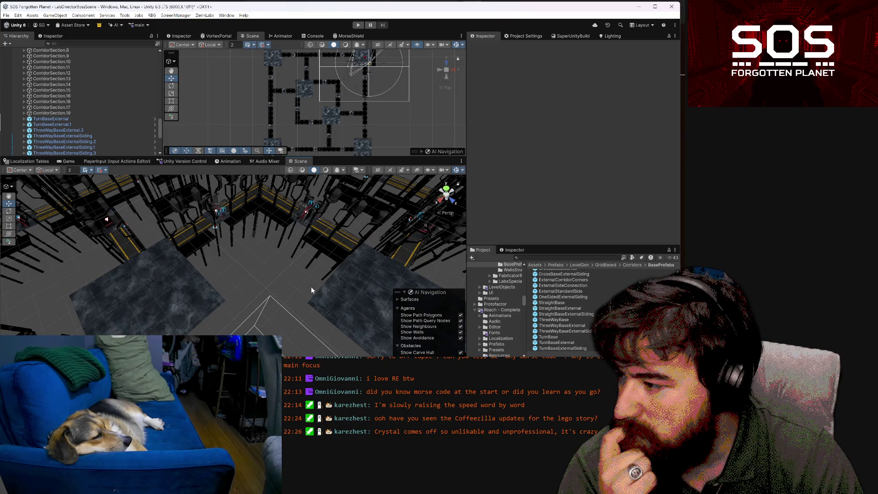
pyautogui.click(251, 203)
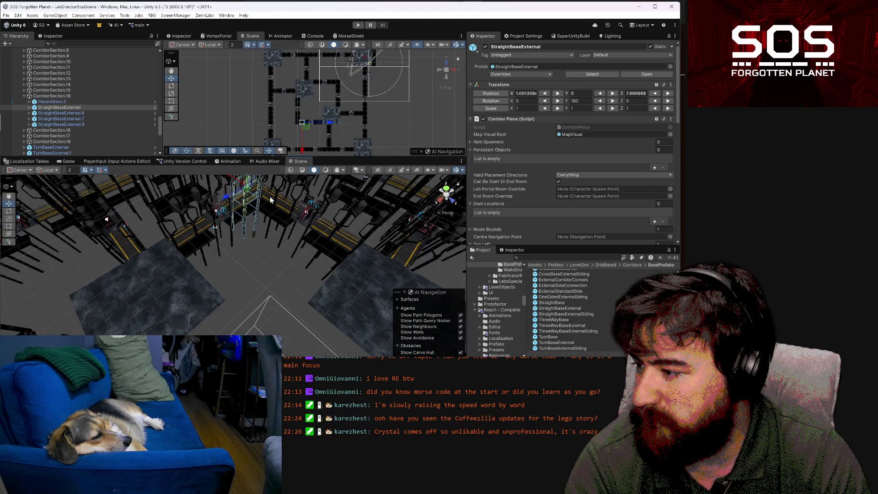
# Deactivate two StraightBaseExternal pieces and move CorridorSection.17 along X to 56
pyautogui.keyDown('shift'); pyautogui.click(270, 196); pyautogui.keyUp('shift')
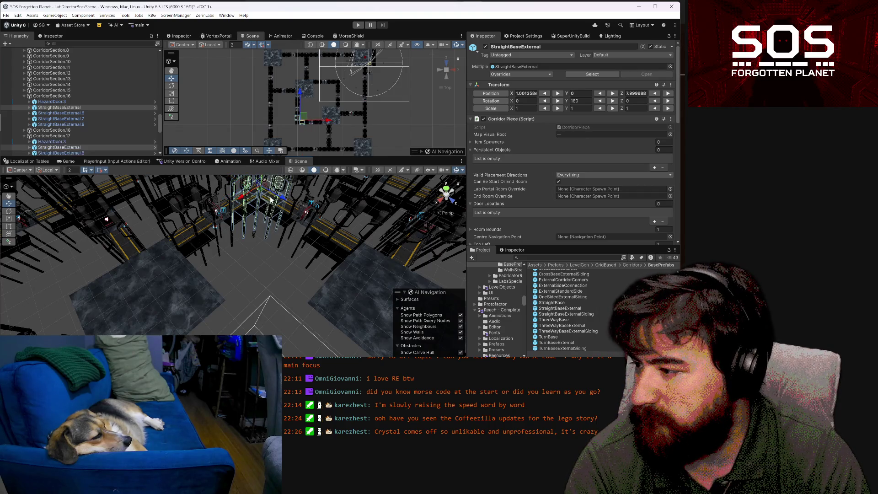
pyautogui.click(486, 47)
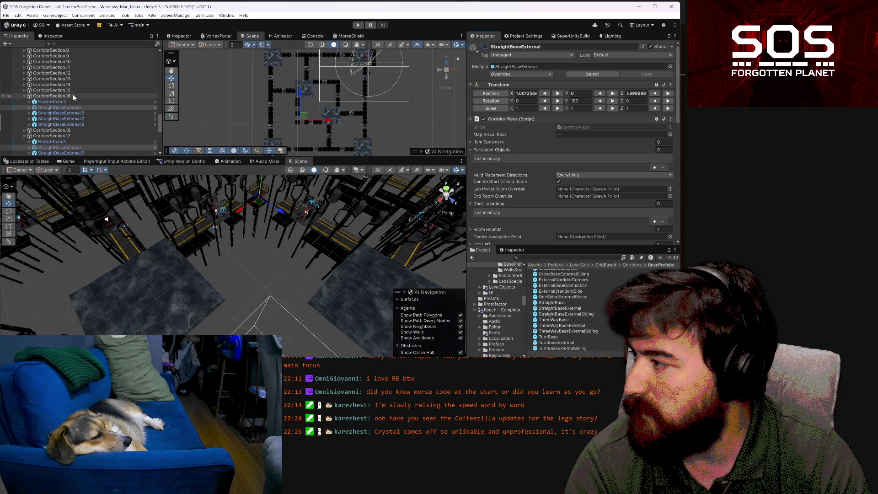
pyautogui.click(72, 94)
pyautogui.keyDown('ctrl'); pyautogui.click(70, 134); pyautogui.keyUp('ctrl')
pyautogui.click(341, 203)
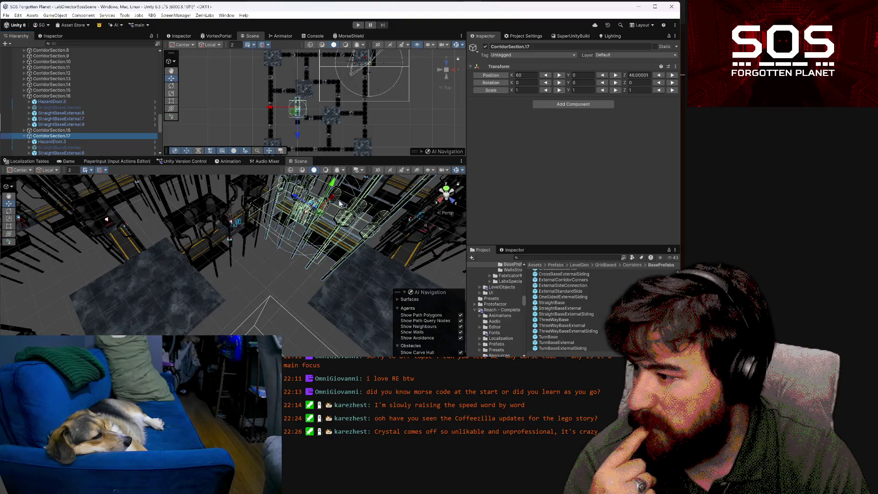
pyautogui.moveTo(333, 200); pyautogui.dragTo(317, 210)
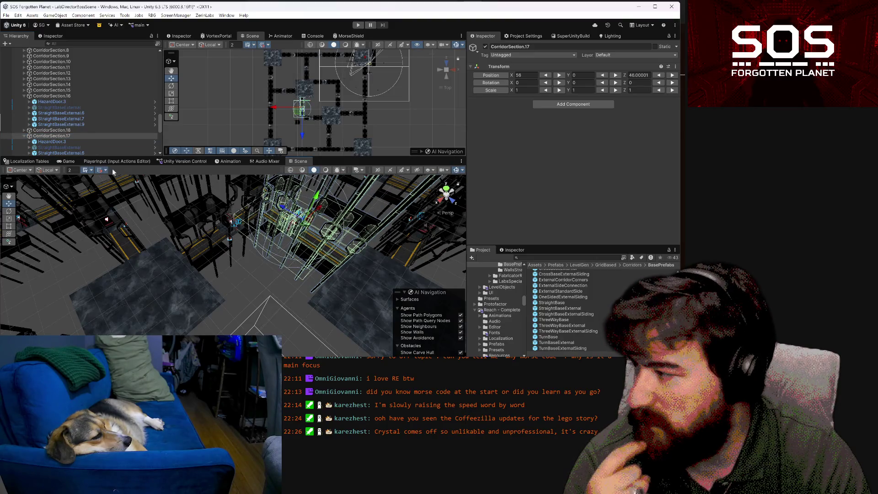
pyautogui.moveTo(270, 247)
pyautogui.mouseDown()
pyautogui.moveTo(370, 218)
pyautogui.moveTo(423, 213)
pyautogui.mouseUp()
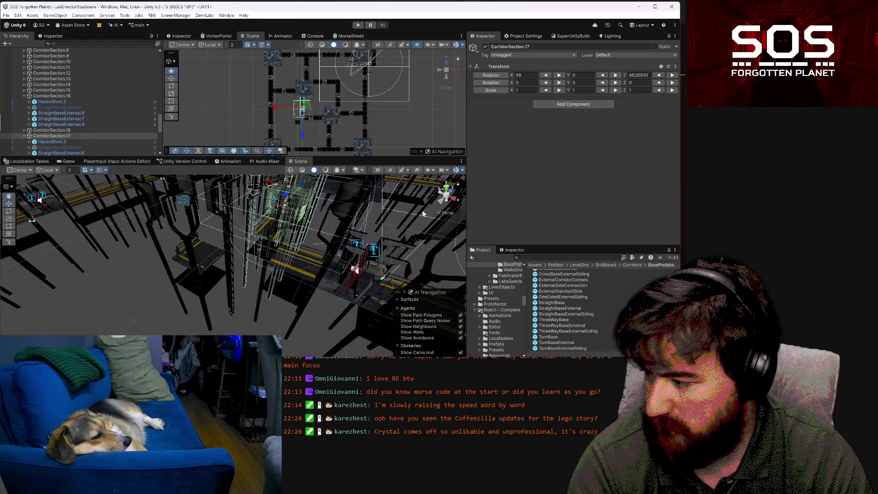
# Move the TurnBaseExternal corner piece to X 58, Z 54
pyautogui.click(201, 256)
pyautogui.press('f')
pyautogui.moveTo(192, 230)
pyautogui.mouseDown()
pyautogui.moveTo(248, 230)
pyautogui.moveTo(256, 215)
pyautogui.mouseUp()
pyautogui.moveTo(366, 252)
pyautogui.mouseDown()
pyautogui.moveTo(376, 241)
pyautogui.moveTo(200, 263)
pyautogui.mouseUp()
pyautogui.moveTo(120, 267)
pyautogui.mouseDown()
pyautogui.moveTo(280, 328)
pyautogui.moveTo(616, 351)
pyautogui.mouseUp()
pyautogui.click(211, 295)
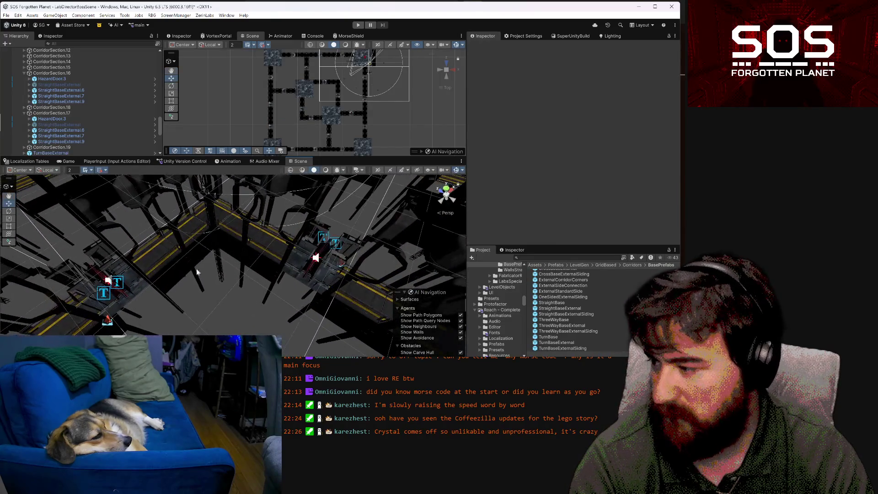
# Deactivate two more StraightBaseExternal pieces, then switch to Discord with Alt+Tab
pyautogui.click(191, 223)
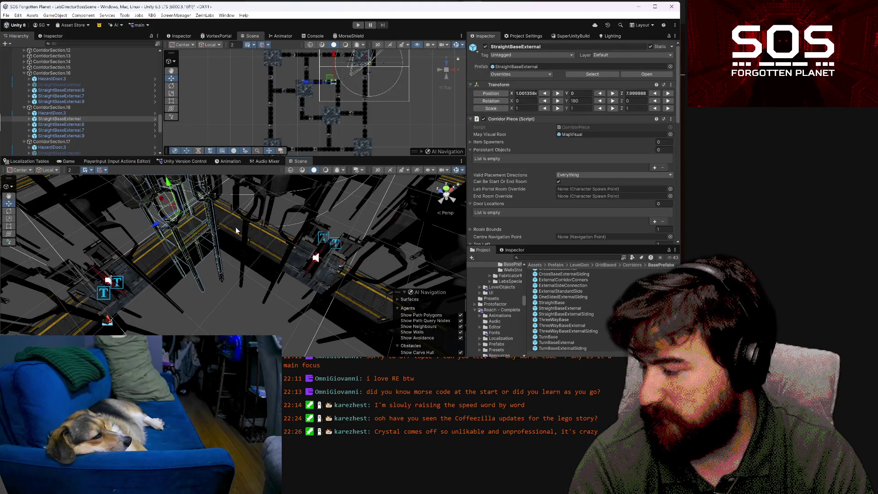
pyautogui.keyDown('shift'); pyautogui.click(251, 237); pyautogui.keyUp('shift')
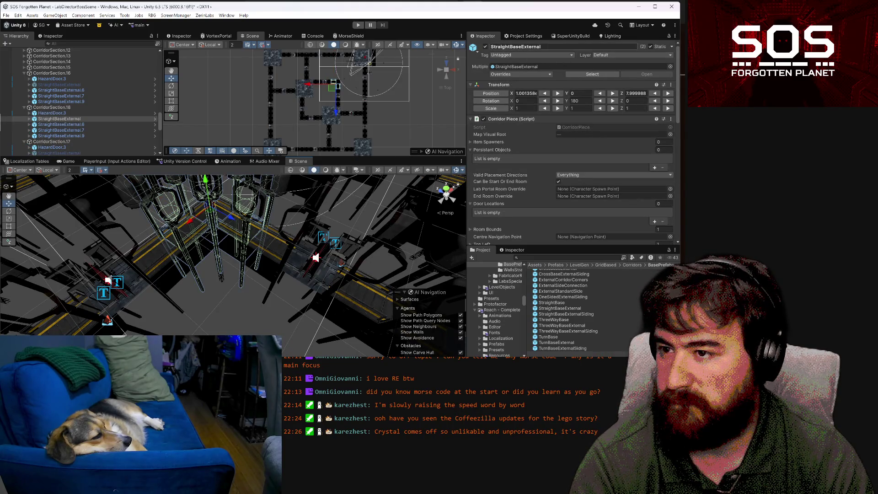
pyautogui.click(485, 46)
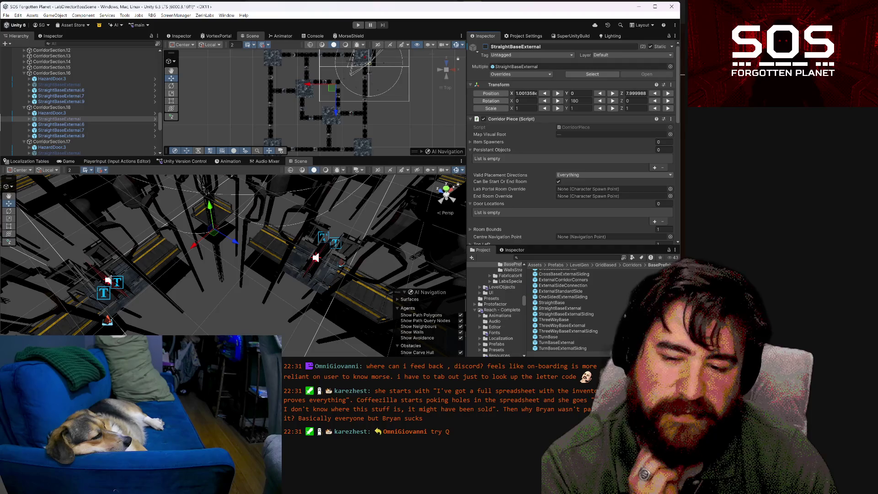
pyautogui.hotkey('alt', 'Tab')
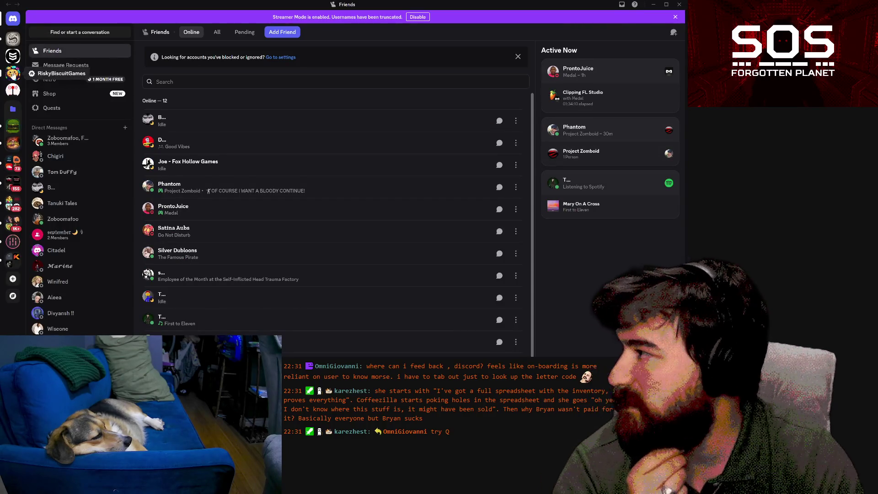
# Open the game community server's Server Settings and navigate to the Onboarding page
pyautogui.click(13, 74)
pyautogui.scroll(1, 78, 51)
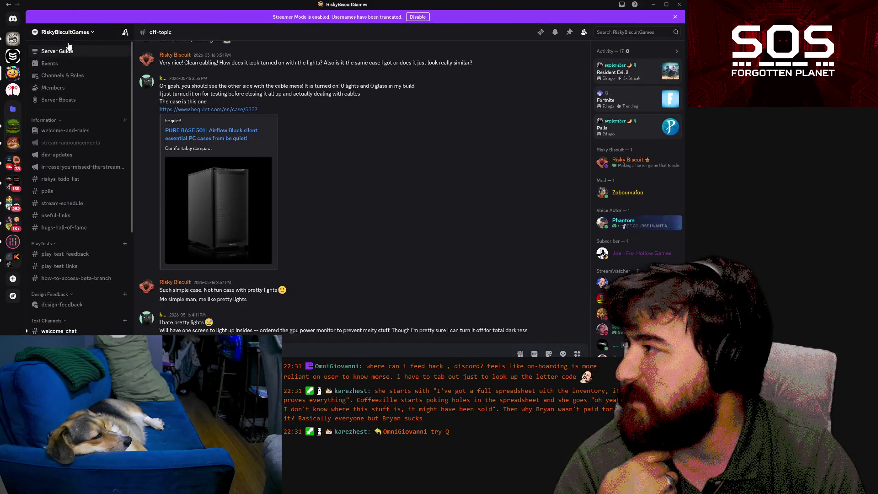
pyautogui.click(82, 33)
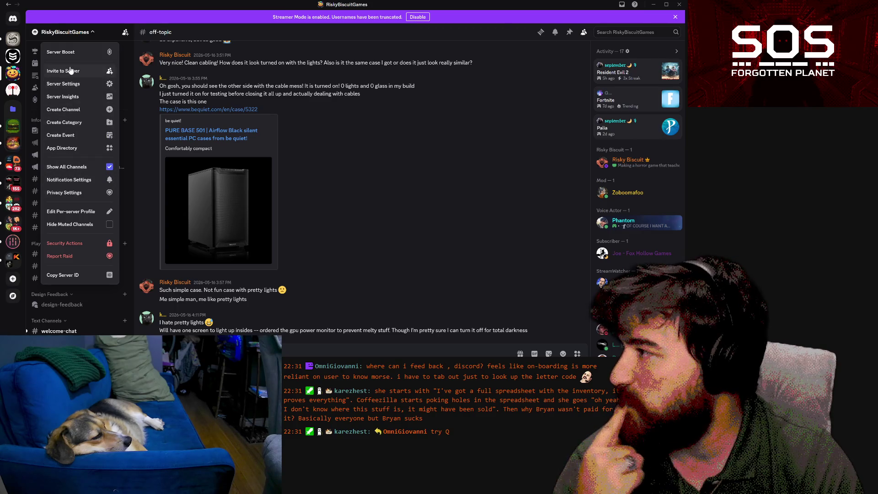
pyautogui.press('Escape')
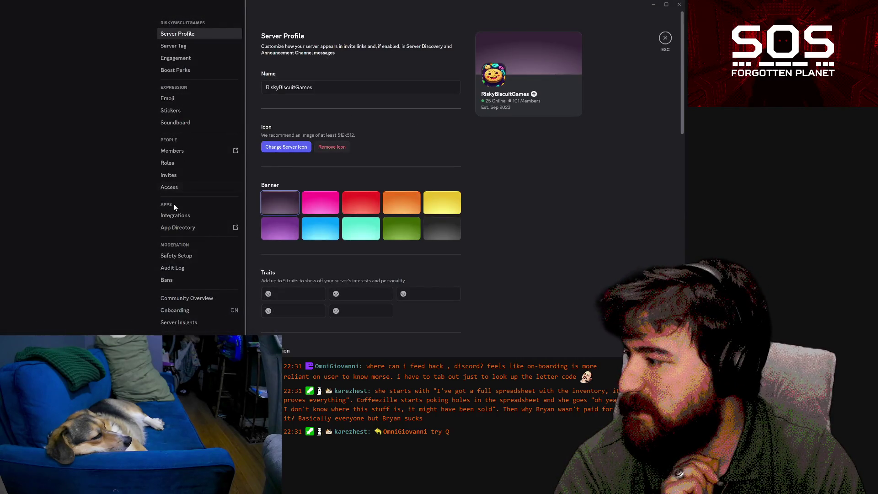
pyautogui.scroll(-1, 183, 256)
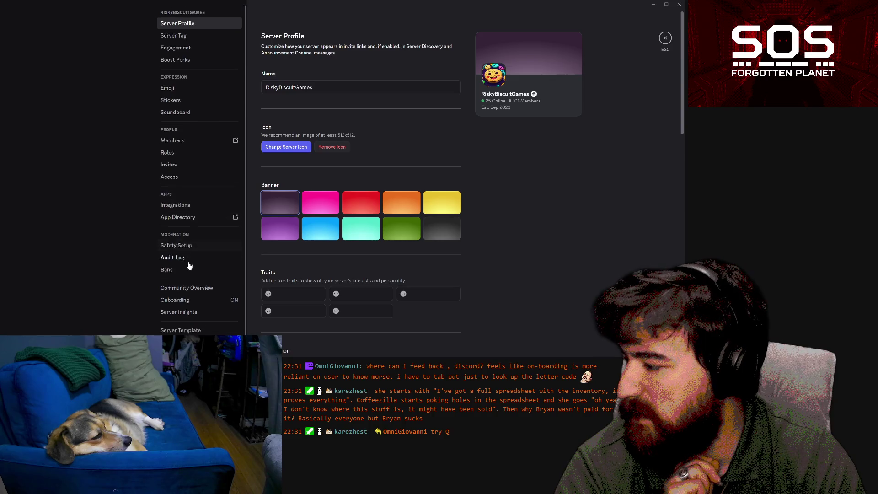
pyautogui.click(199, 296)
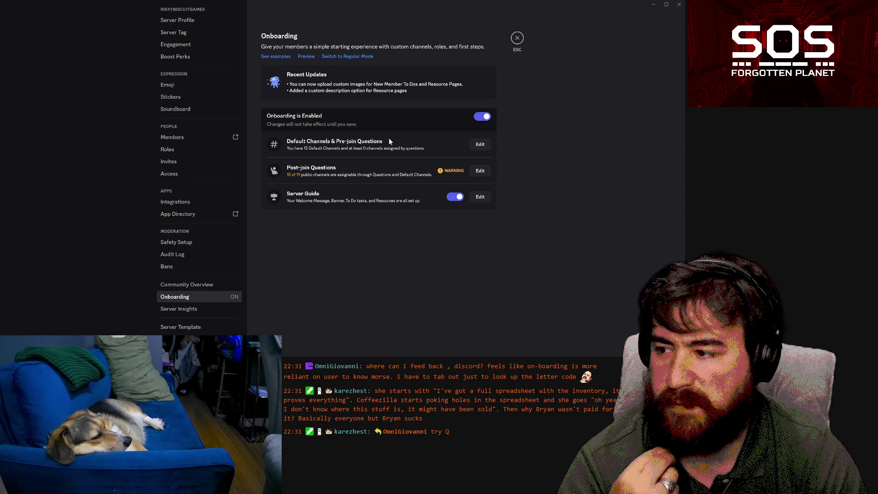
# Review the default channels and post-join questions, showing which channels are unassigned
pyautogui.click(480, 145)
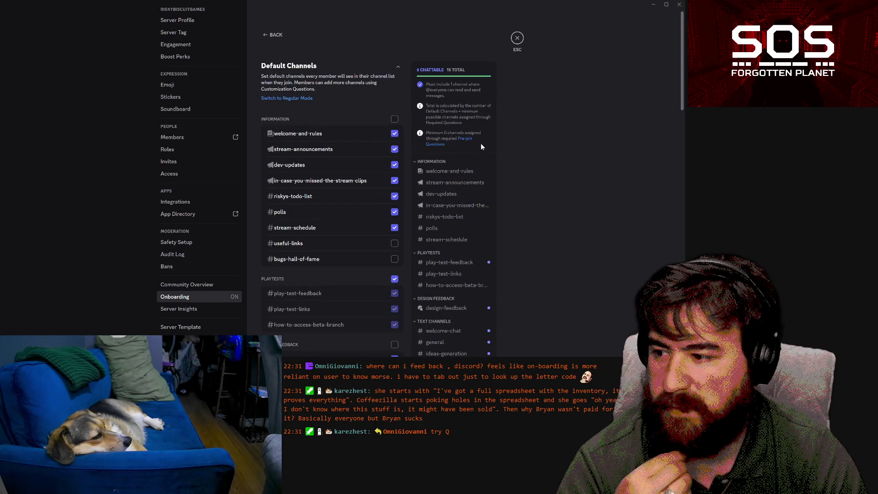
pyautogui.click(270, 35)
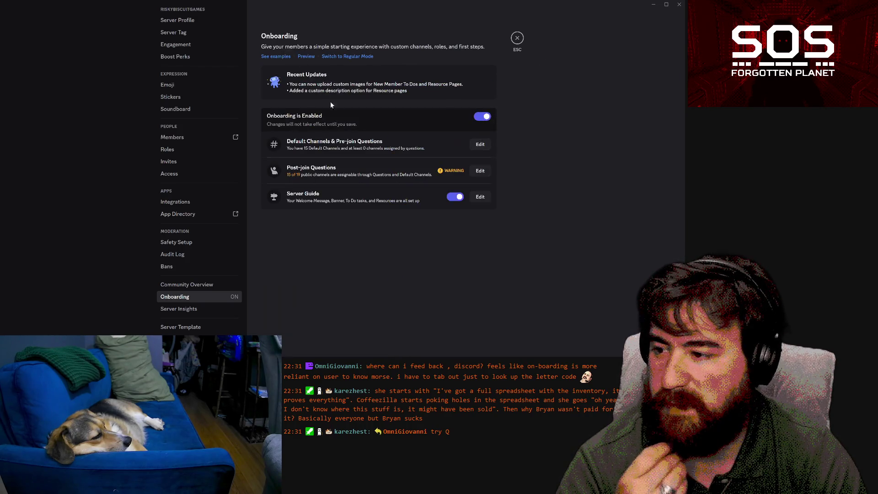
pyautogui.click(479, 172)
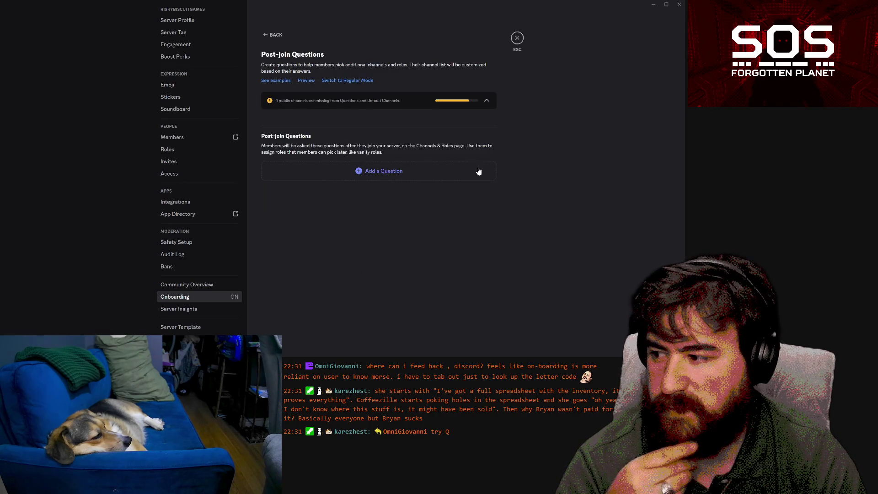
pyautogui.click(388, 98)
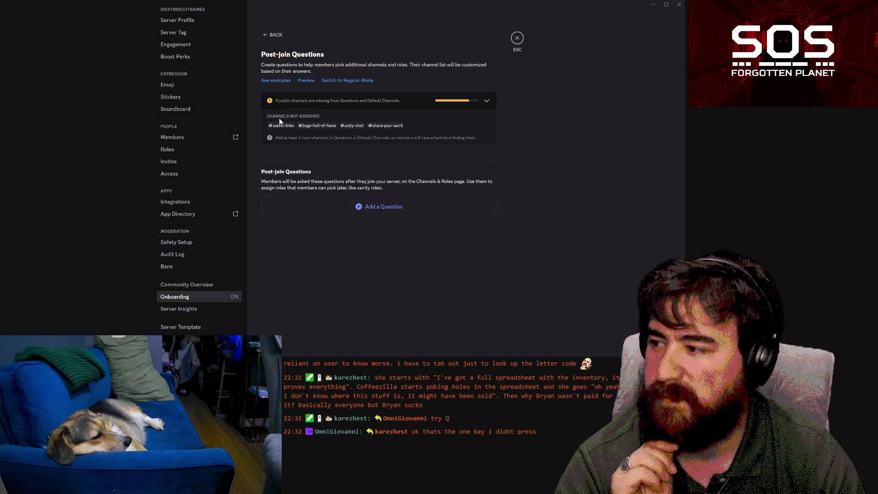
pyautogui.click(265, 35)
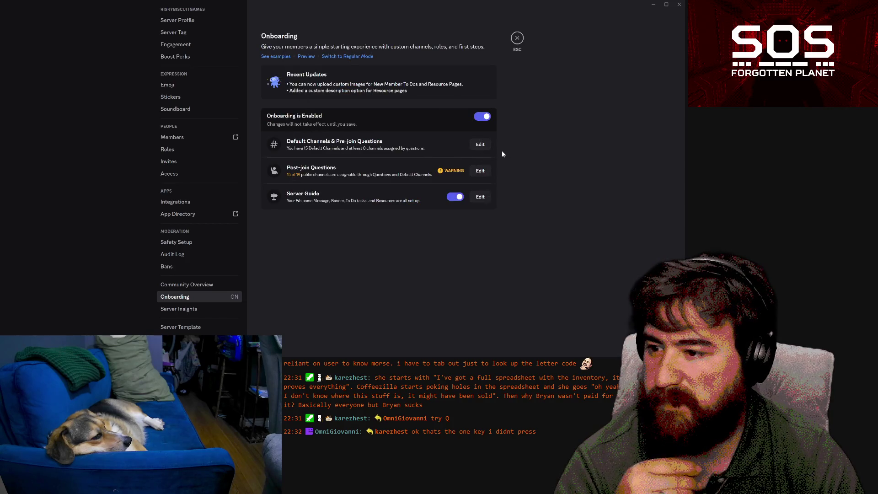
# Add useful-links to the onboarding Default Channels and save the changes
pyautogui.click(482, 145)
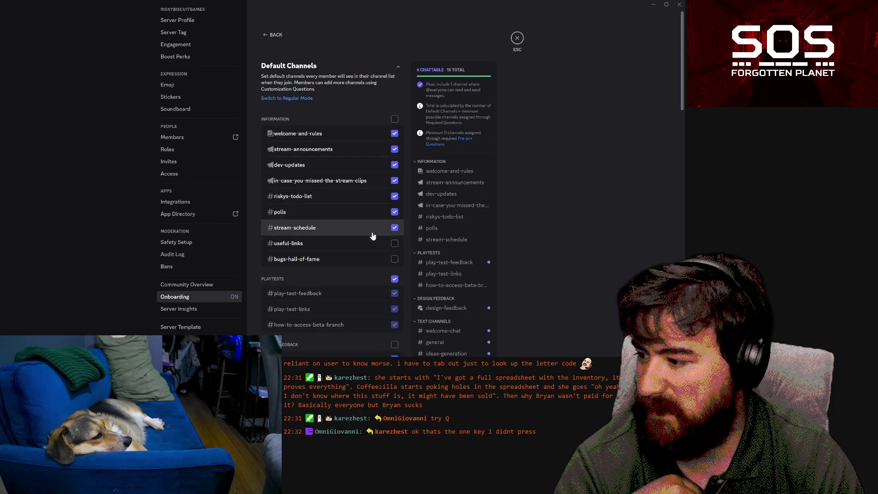
pyautogui.click(390, 245)
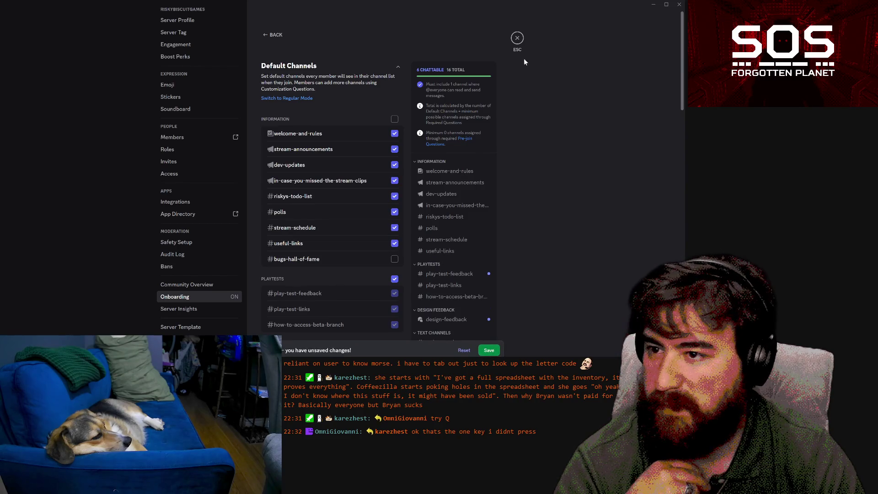
pyautogui.click(489, 350)
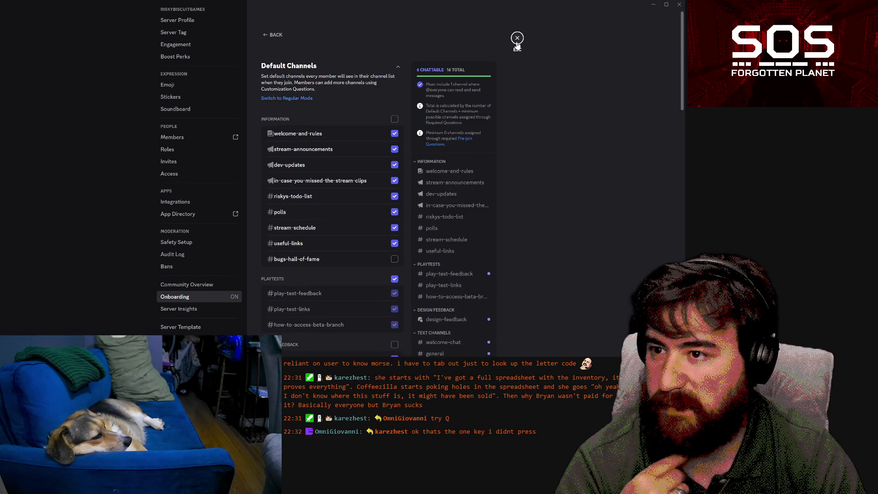
pyautogui.click(517, 38)
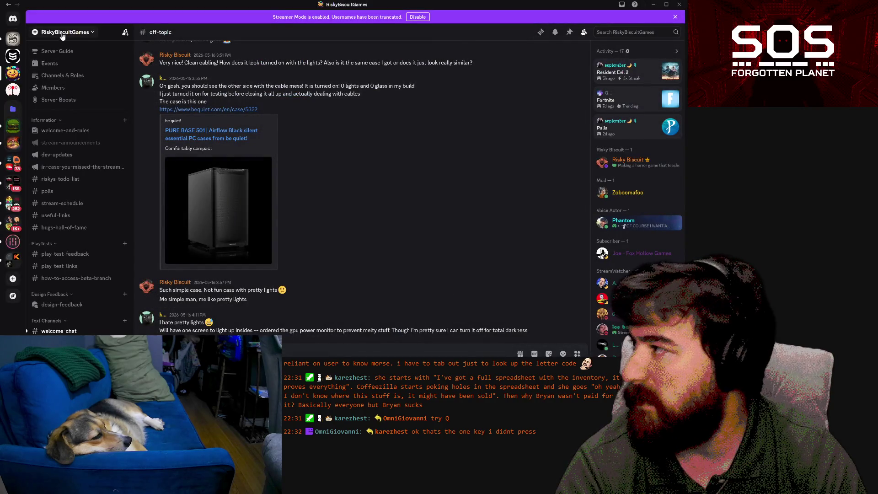
# Return to Server Settings > Onboarding and open the Default Channels & Pre-join Questions editor
pyautogui.click(68, 32)
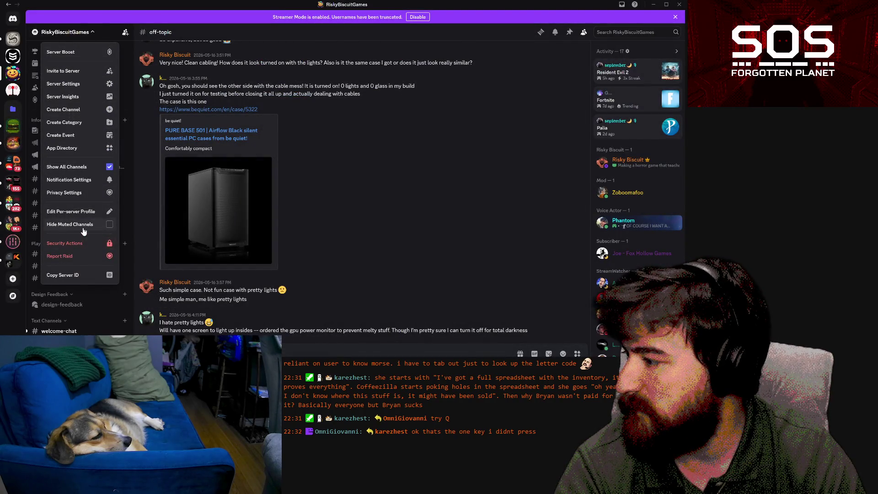
pyautogui.click(79, 86)
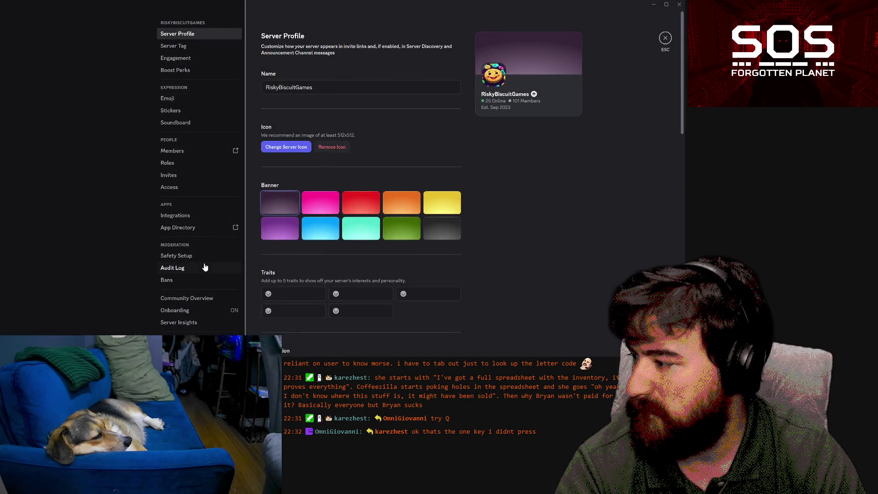
pyautogui.click(198, 300)
pyautogui.click(187, 311)
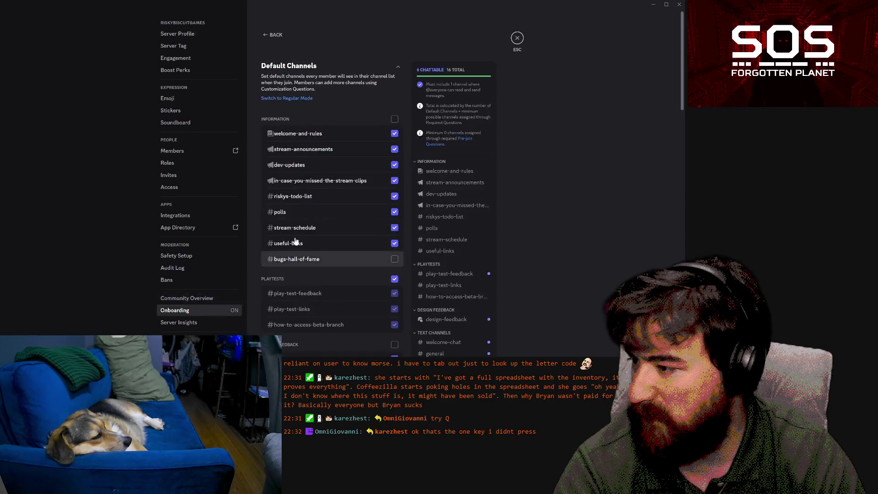
pyautogui.click(265, 35)
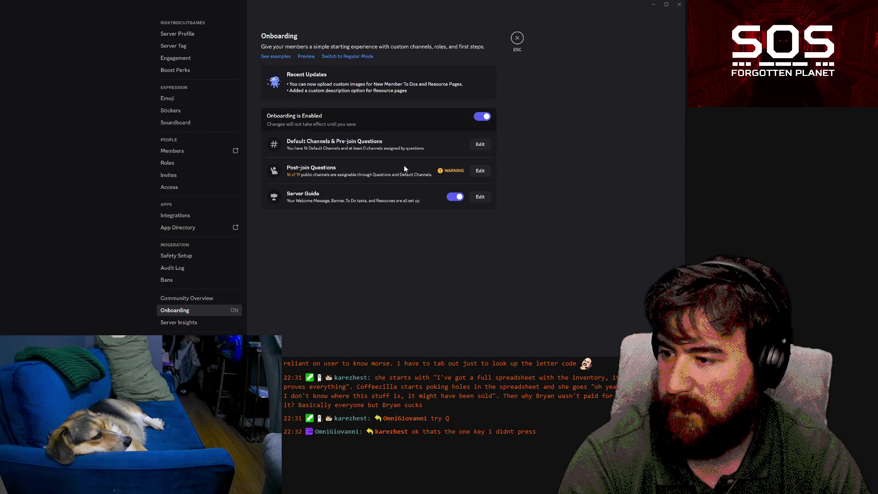
pyautogui.click(480, 171)
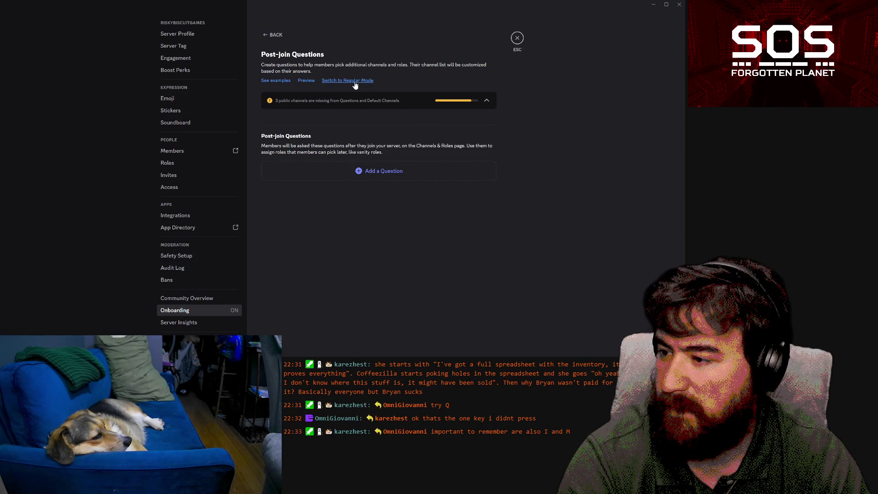
pyautogui.click(274, 36)
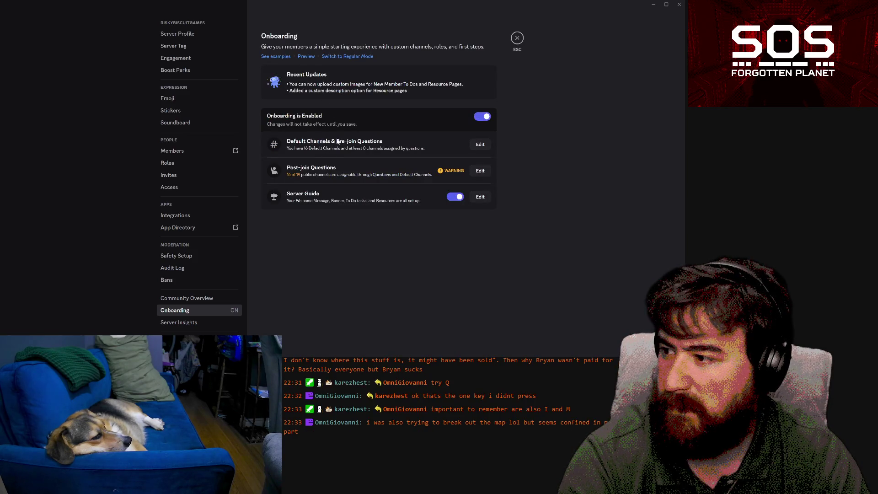
pyautogui.click(471, 145)
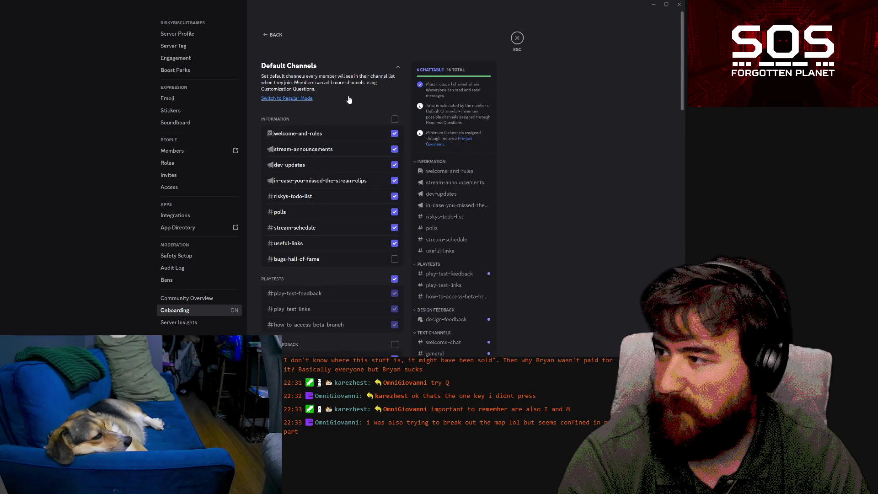
# Add the Question 4 answer 'I have no idea what the above is' and attempt to save it
pyautogui.scroll(-5, 343, 92)
pyautogui.scroll(-10, 342, 90)
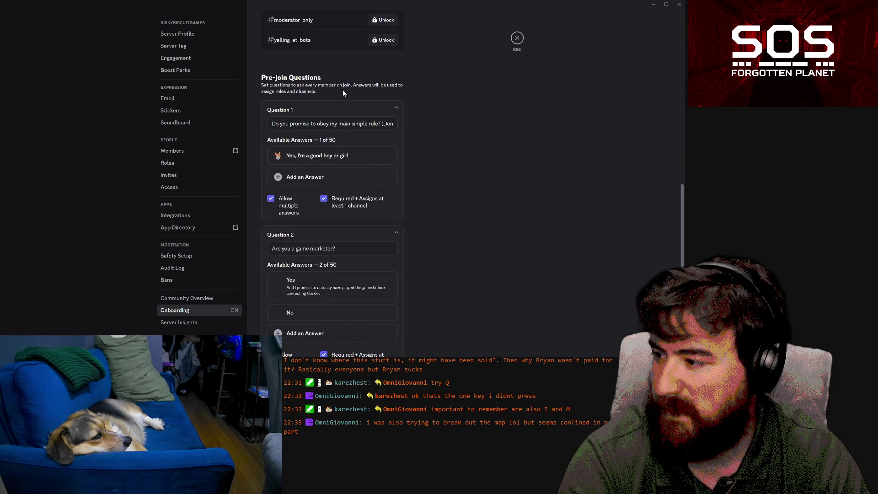
pyautogui.scroll(-2, 352, 105)
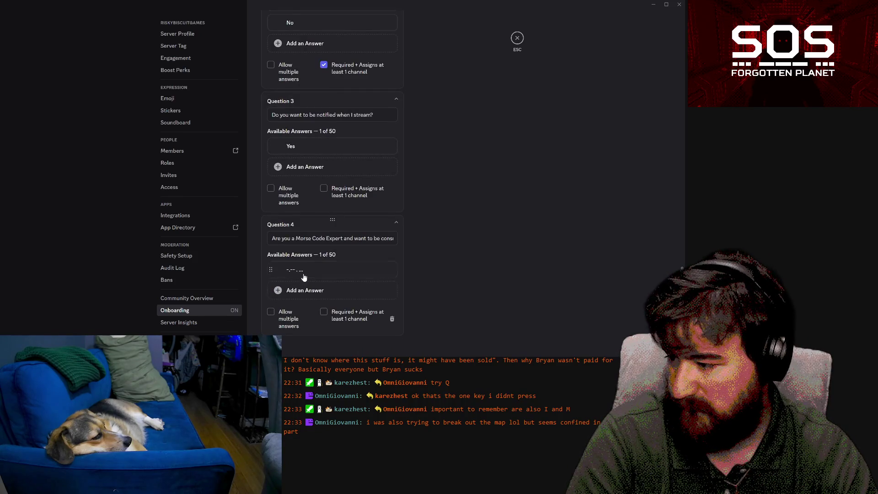
pyautogui.click(324, 293)
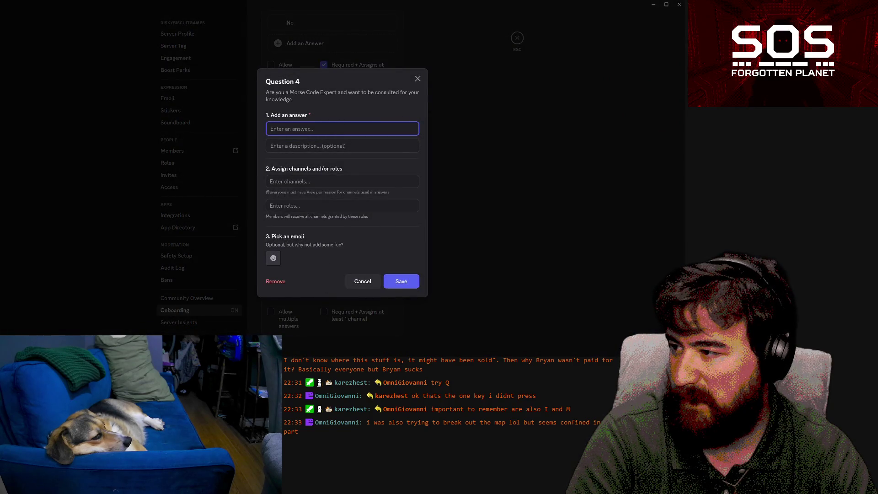
pyautogui.press('Return')
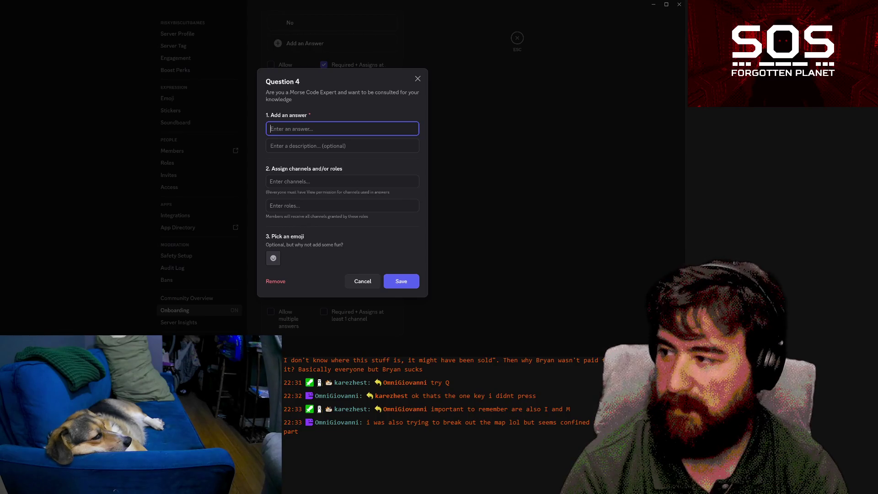
pyautogui.write('I')
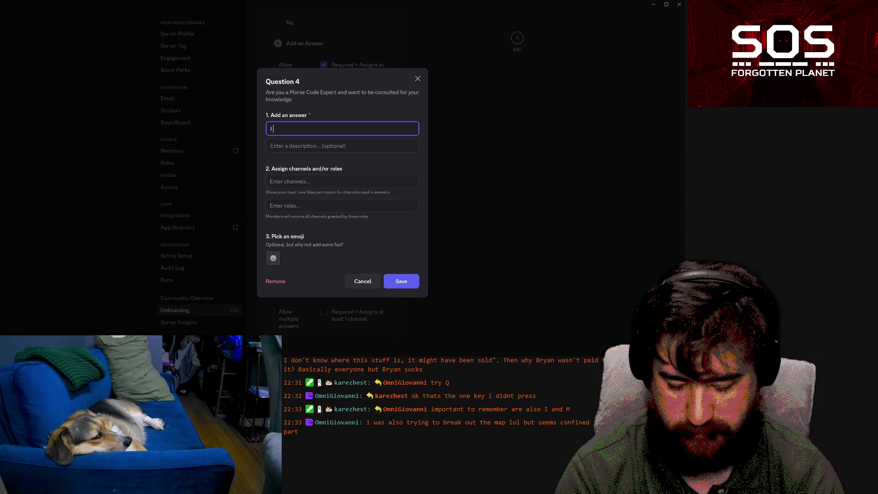
pyautogui.write(' have no ide')
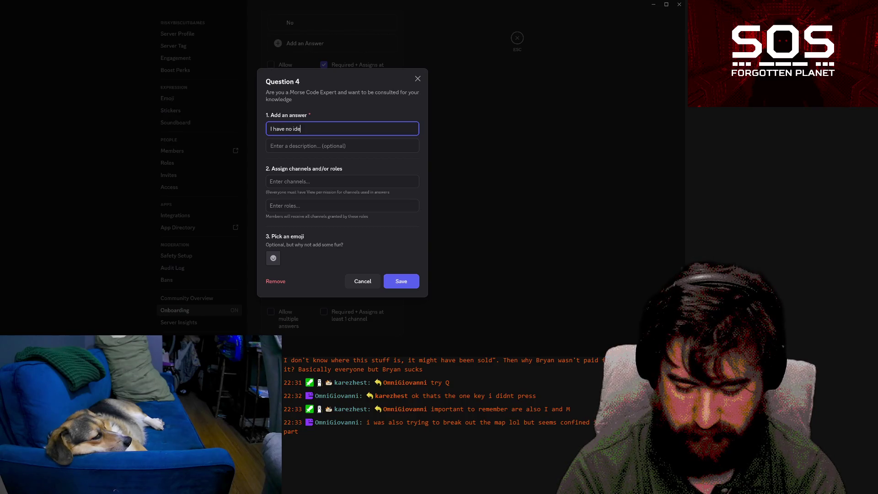
pyautogui.write('a wh')
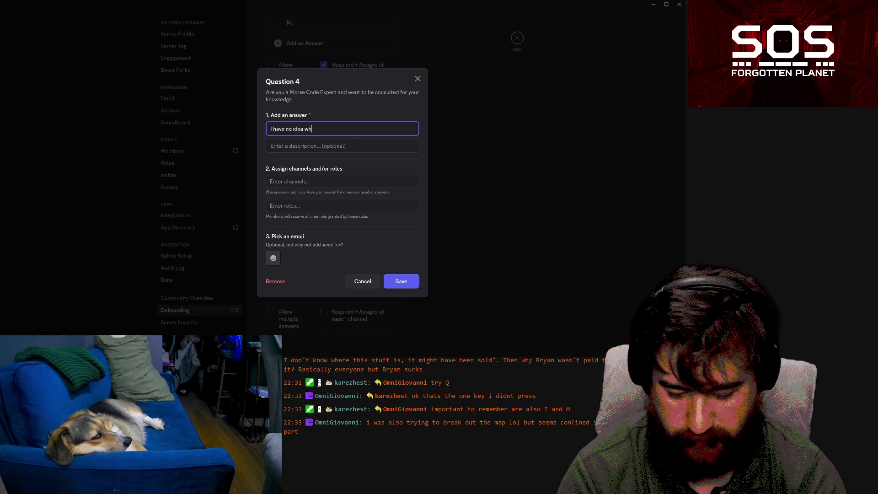
pyautogui.write('at the above is')
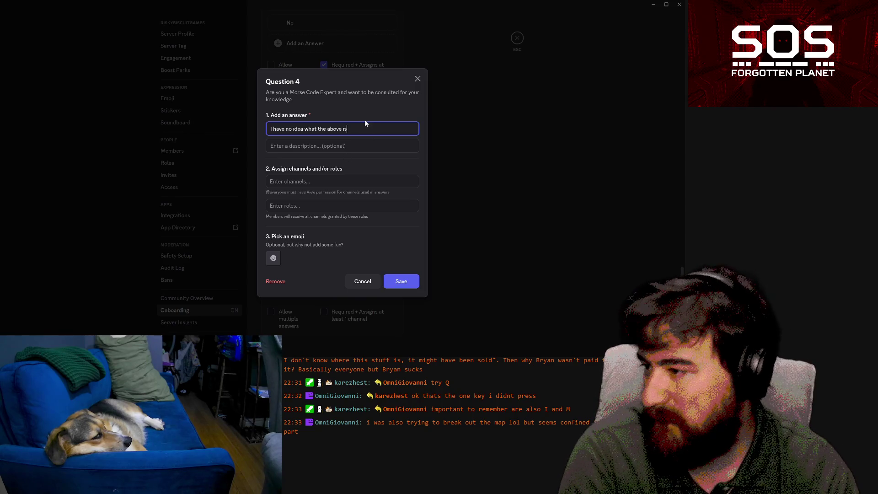
pyautogui.click(411, 281)
pyautogui.click(412, 281)
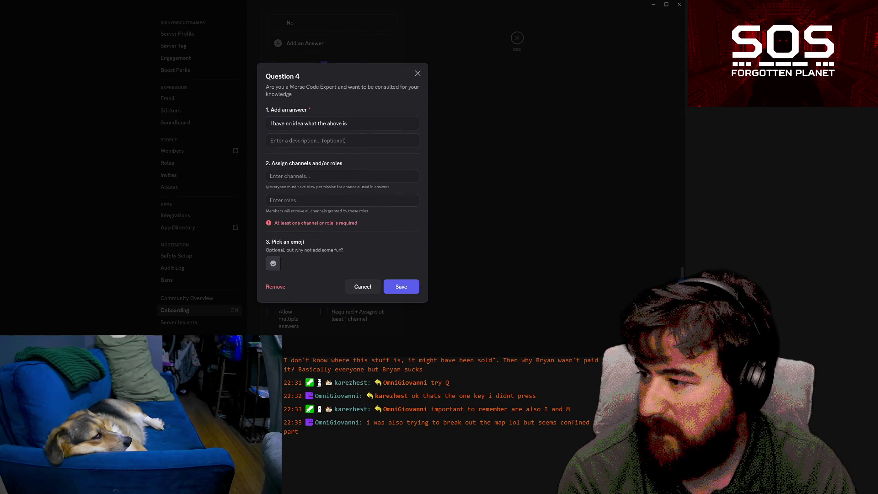
# Try saving the draft answer with the Member role, then remove the role
pyautogui.click(342, 200)
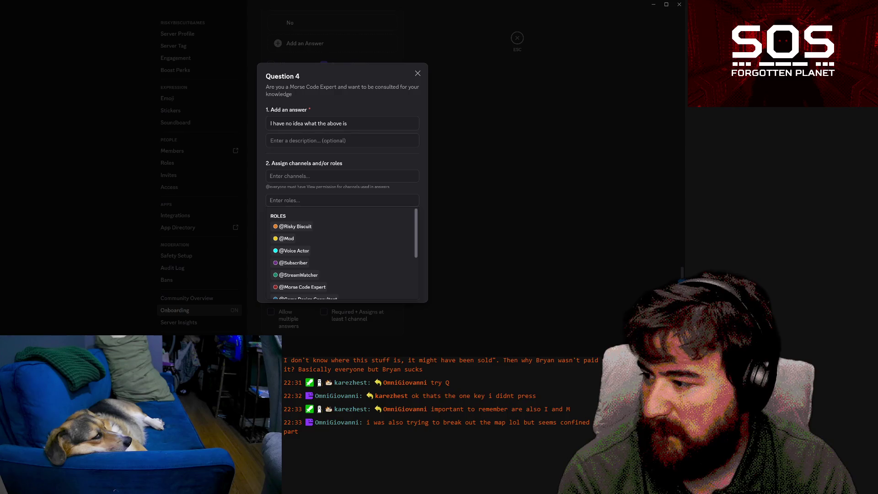
pyautogui.scroll(-3, 388, 241)
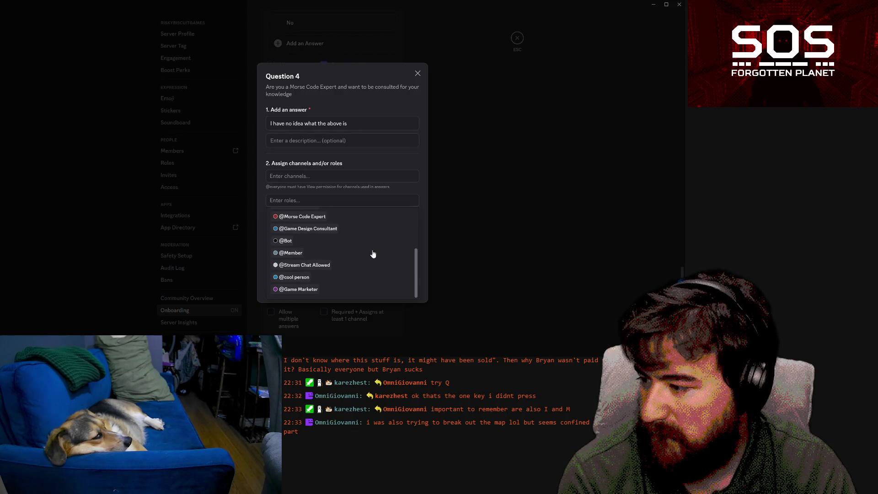
pyautogui.click(373, 253)
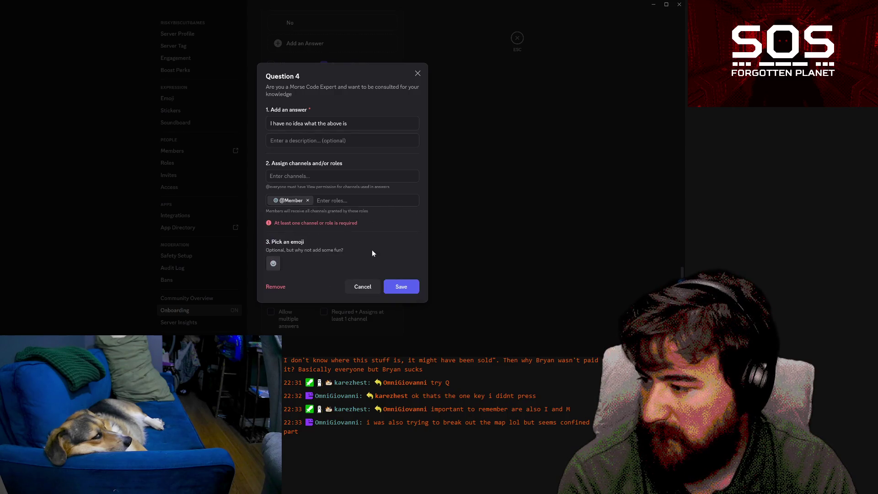
pyautogui.click(404, 294)
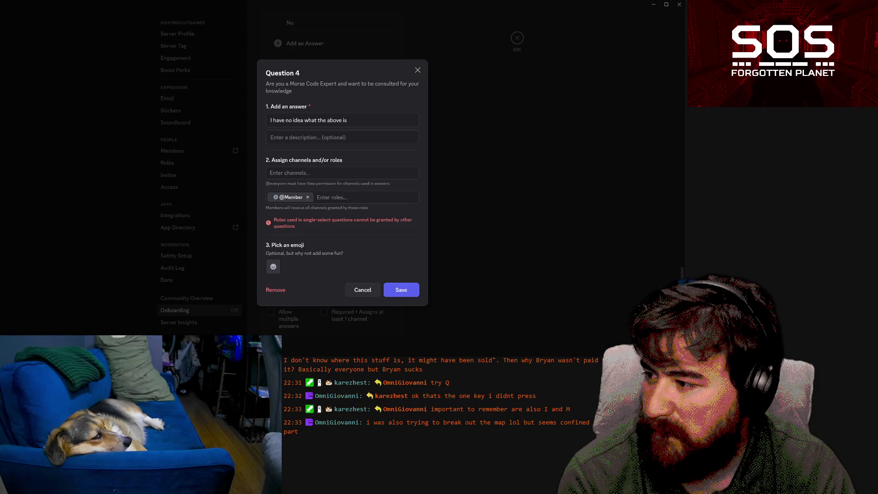
pyautogui.press('BackSpace')
# Try assigning the #general channel, remove it, and cancel the draft answer
pyautogui.click(320, 173)
pyautogui.scroll(-3, 358, 215)
pyautogui.scroll(2, 349, 192)
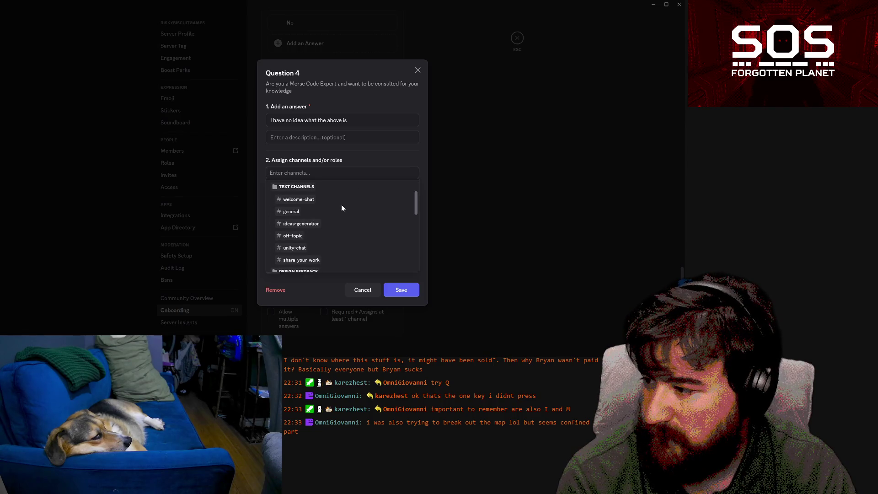
pyautogui.click(342, 211)
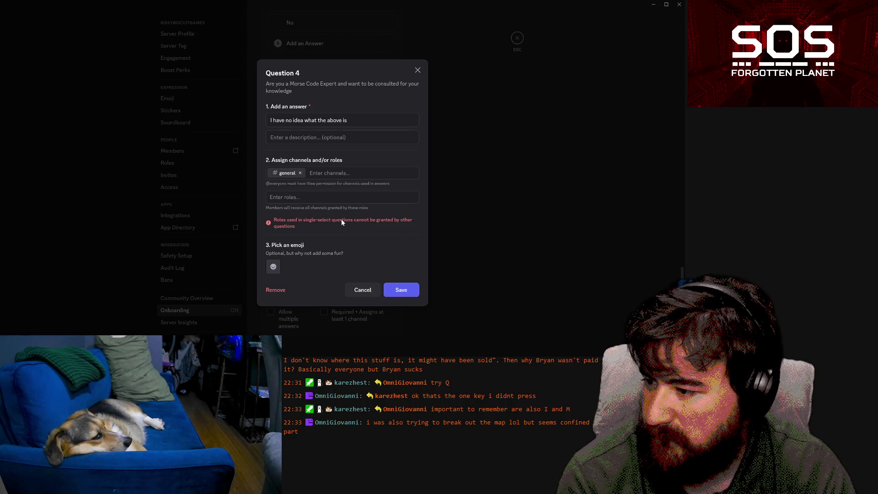
pyautogui.click(301, 173)
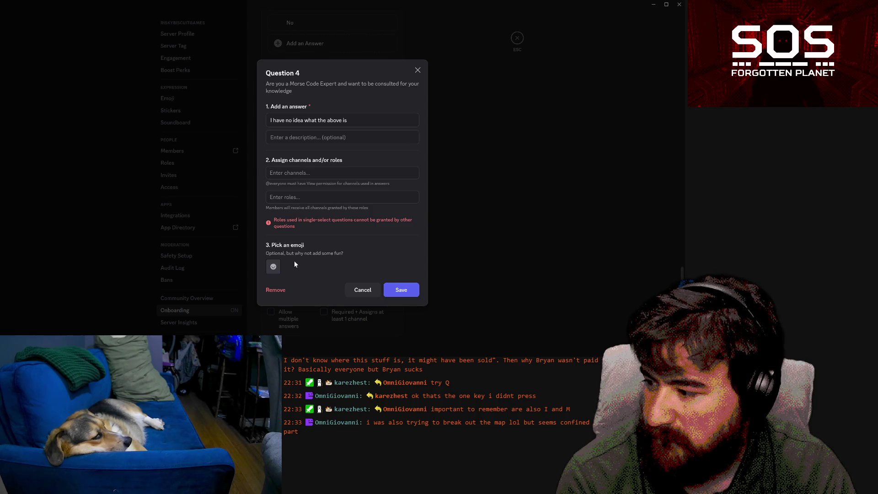
pyautogui.click(366, 291)
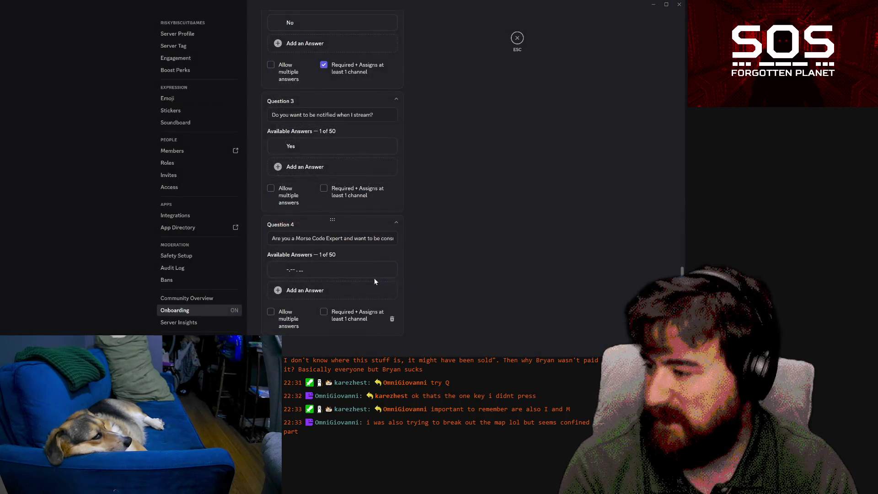
# Inspect the Morse-code answer and a new answer's role list, closing both unchanged
pyautogui.click(341, 273)
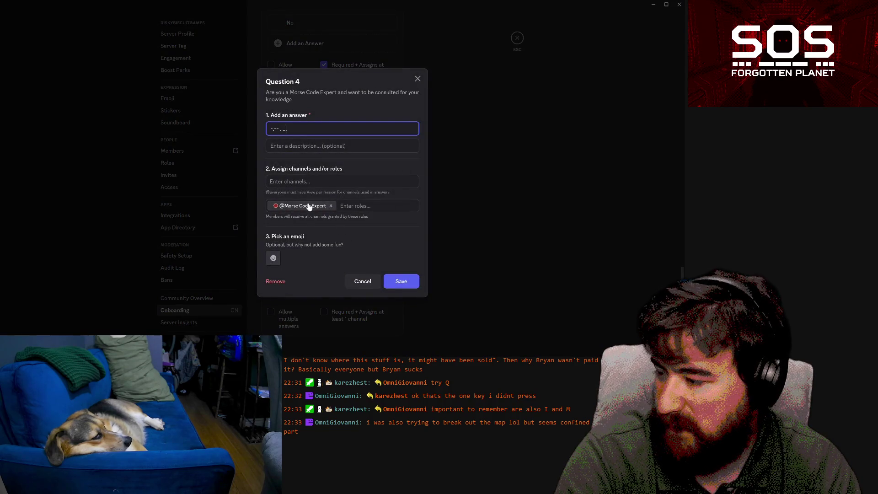
pyautogui.click(363, 281)
pyautogui.click(340, 297)
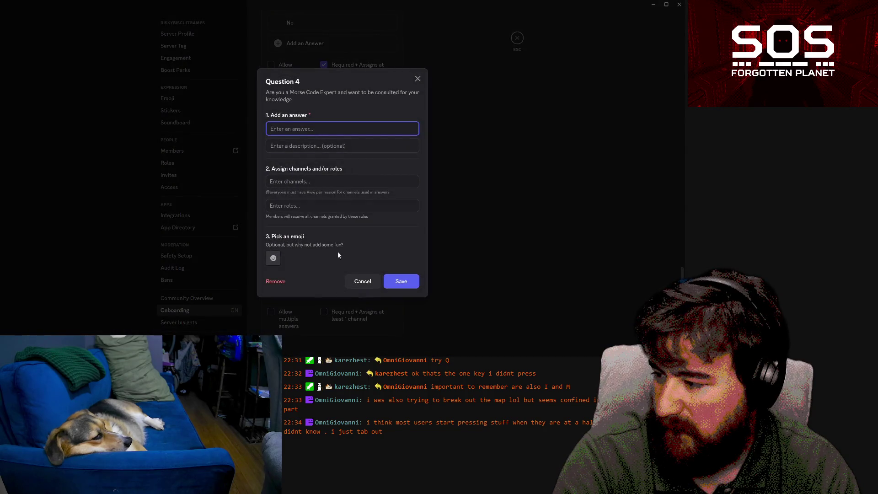
pyautogui.click(342, 206)
pyautogui.scroll(-5, 374, 278)
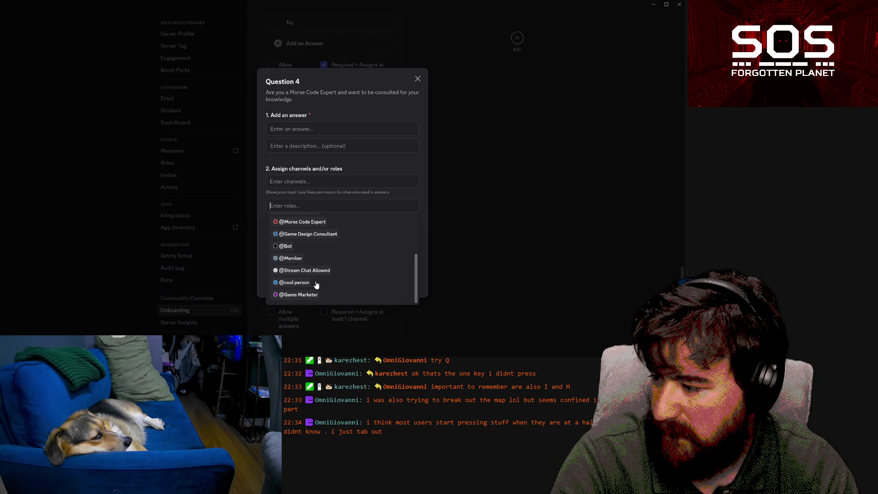
pyautogui.click(460, 265)
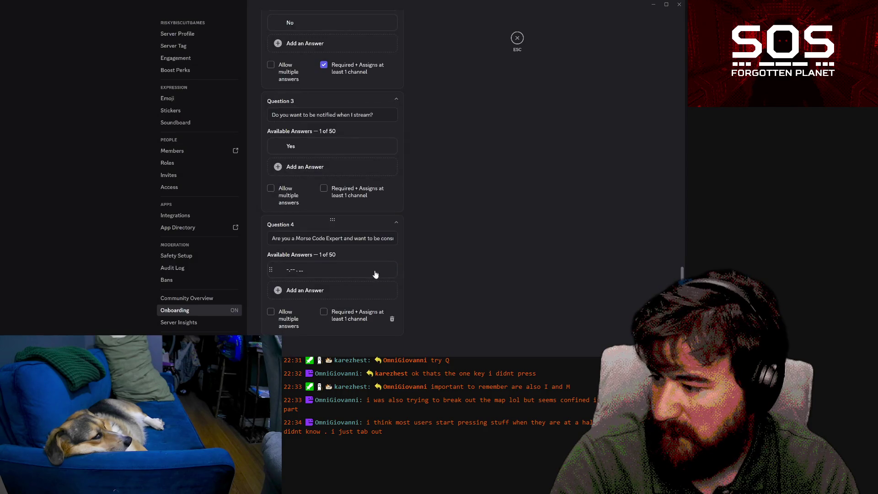
# Tick Question 4's 'Required + Assigns at least 1 channel' checkbox
pyautogui.scroll(1, 372, 241)
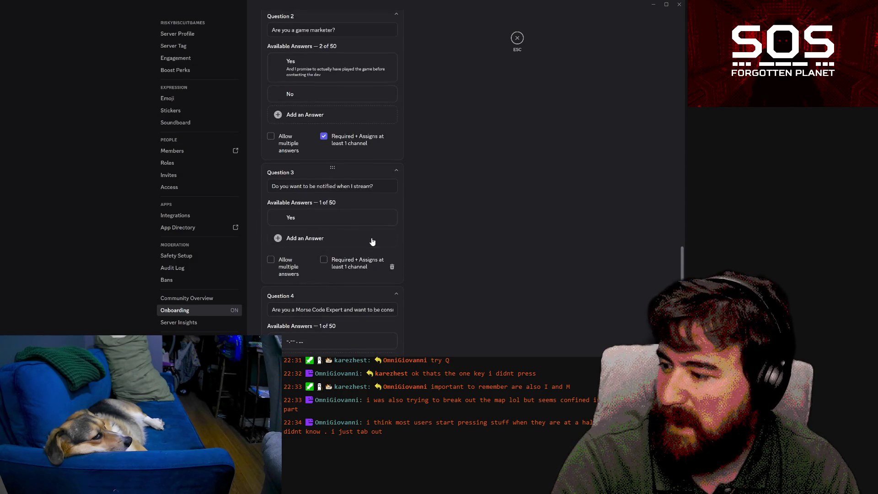
pyautogui.scroll(-1, 372, 241)
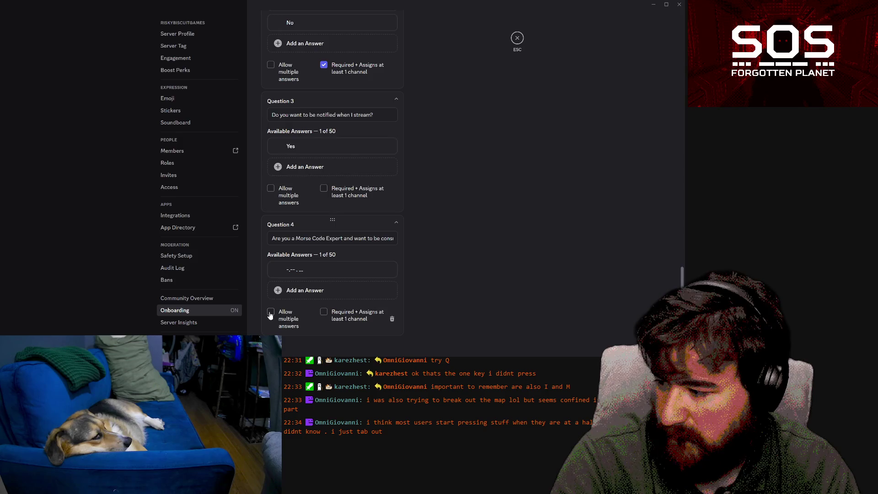
pyautogui.scroll(3, 341, 279)
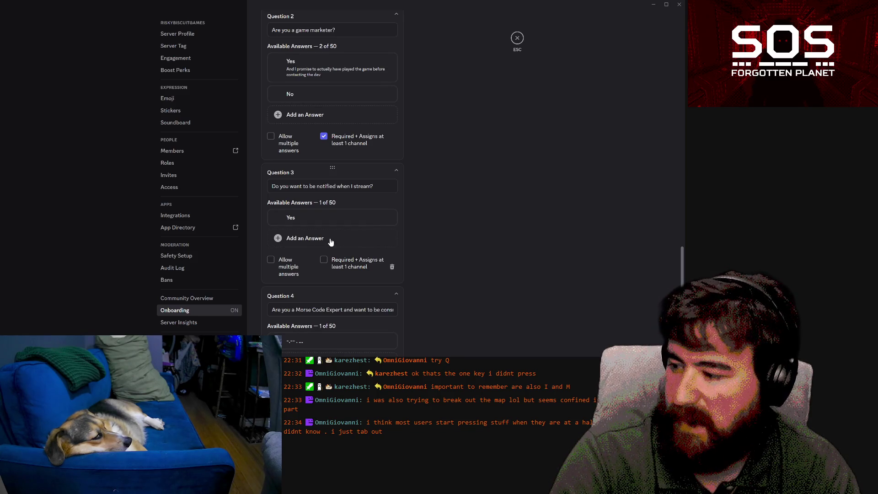
pyautogui.scroll(-2, 332, 246)
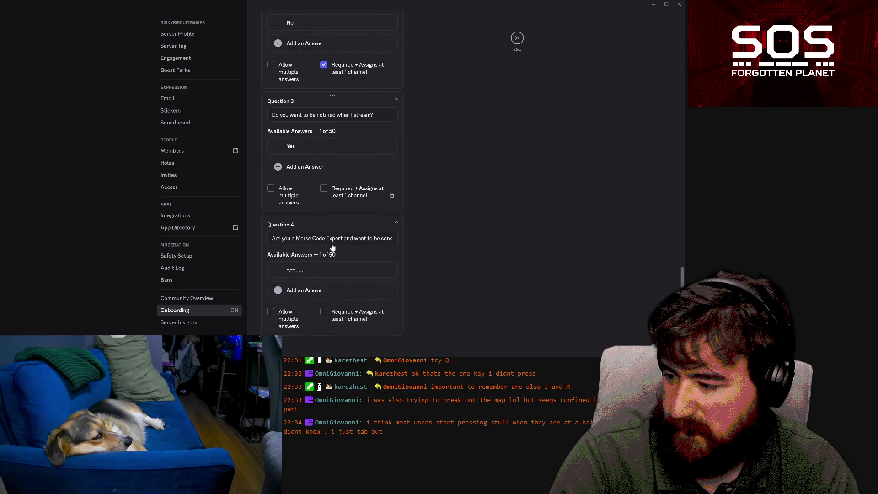
pyautogui.click(324, 312)
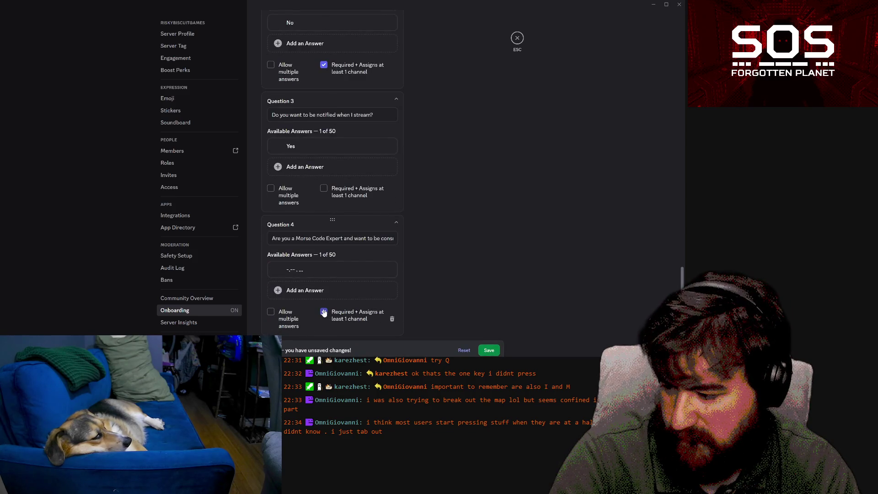
pyautogui.click(330, 290)
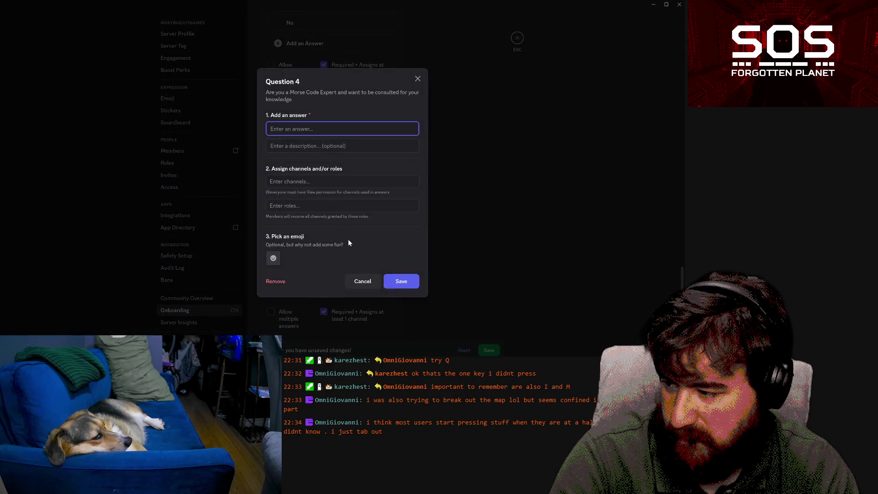
pyautogui.write('No')
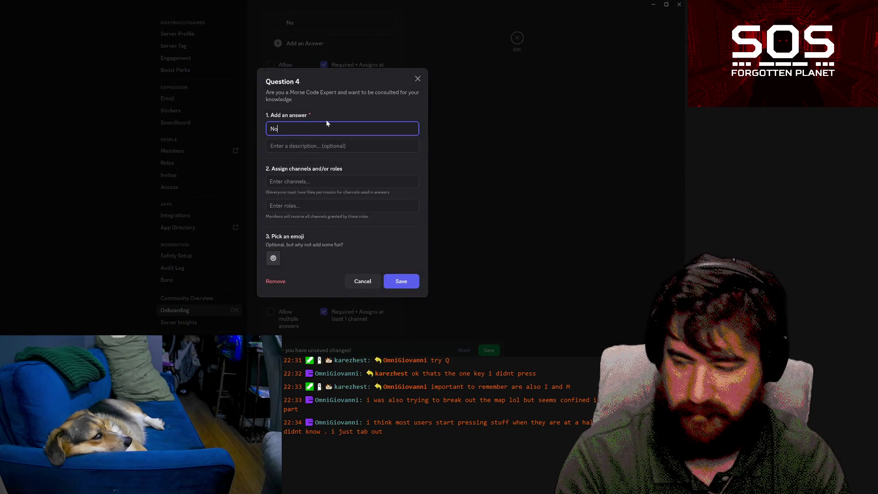
pyautogui.click(402, 281)
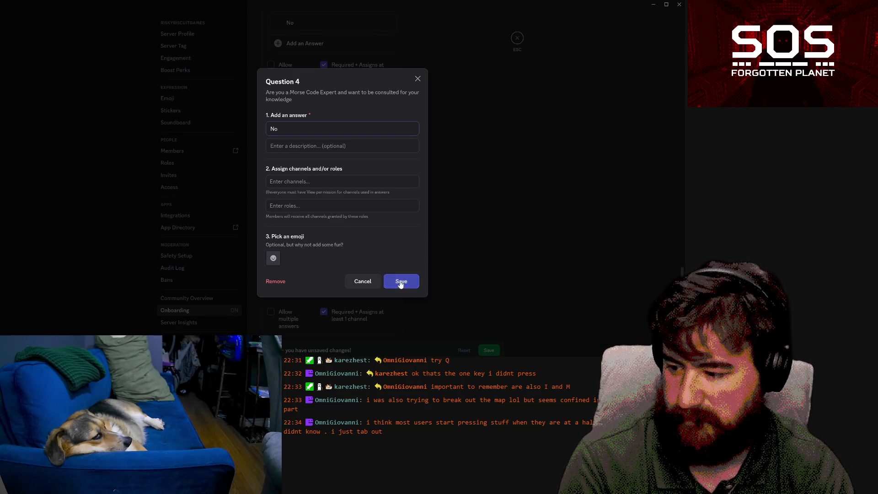
pyautogui.click(342, 200)
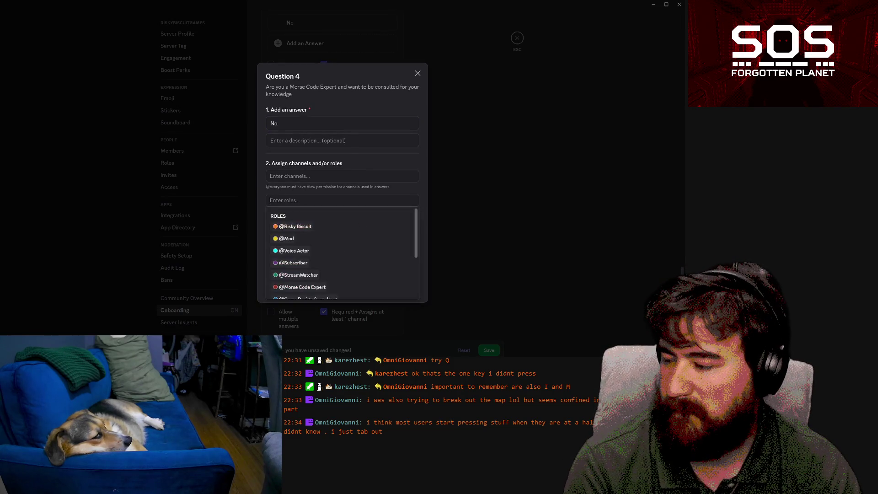
pyautogui.click(472, 230)
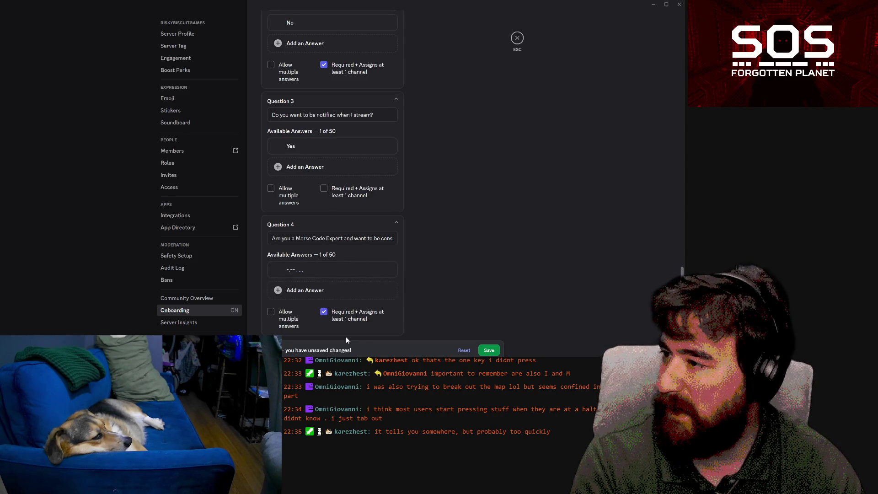
# Review how Question 2's No answer is configured, then return to Question 4
pyautogui.scroll(3, 348, 287)
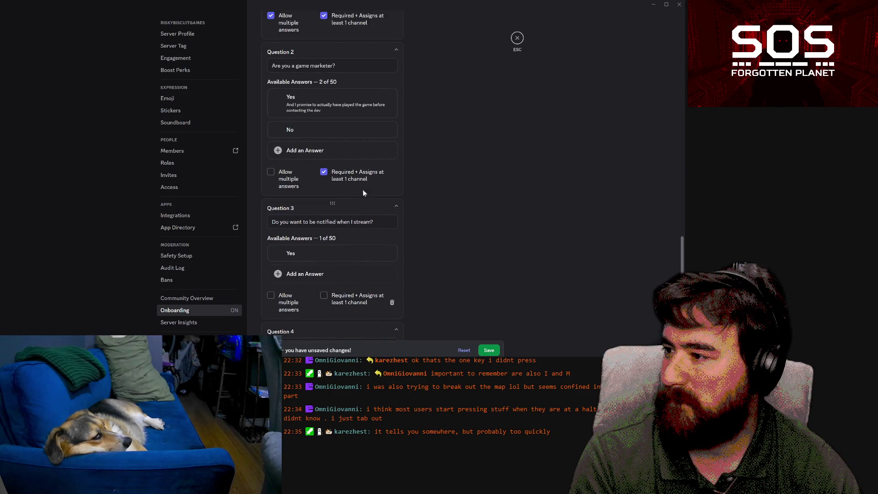
pyautogui.click(360, 135)
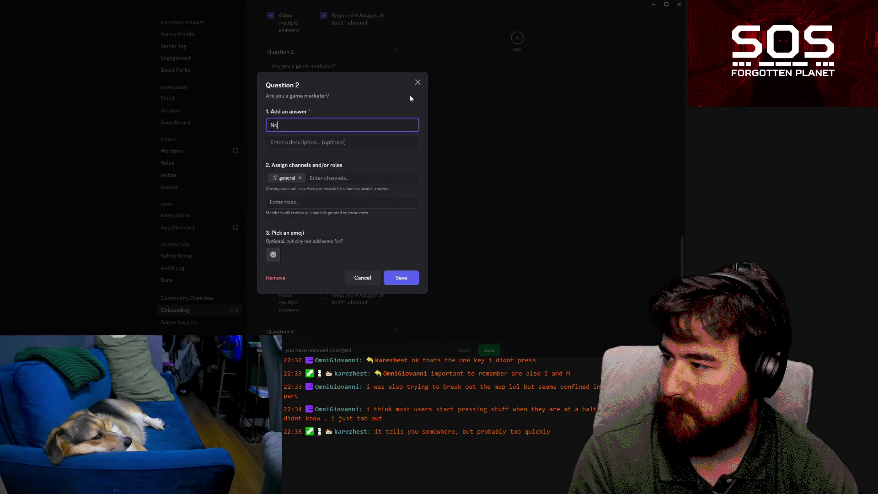
pyautogui.click(419, 86)
pyautogui.scroll(-3, 348, 169)
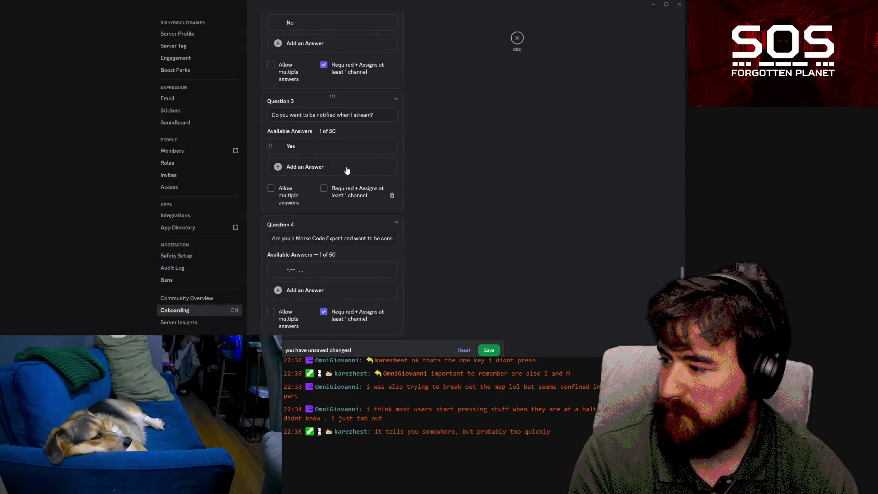
# Add a No answer to Question 4 linked to #useful-links, save, and leave Discord
pyautogui.click(339, 287)
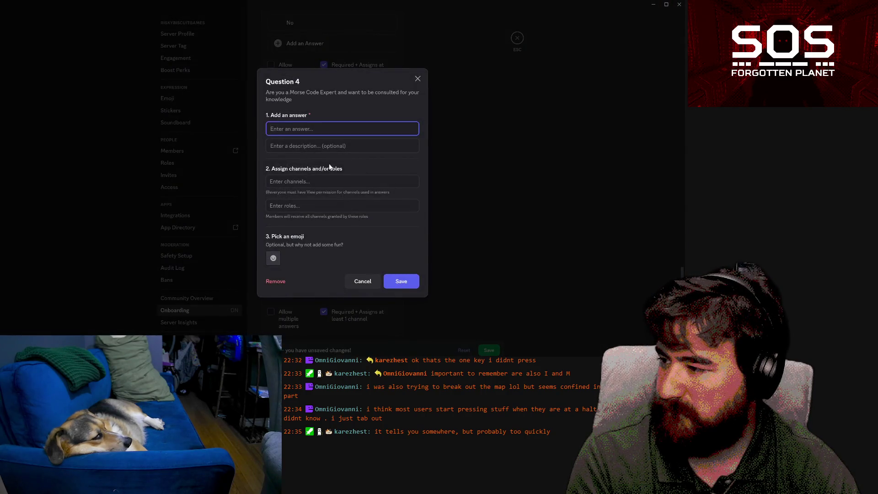
pyautogui.write('No')
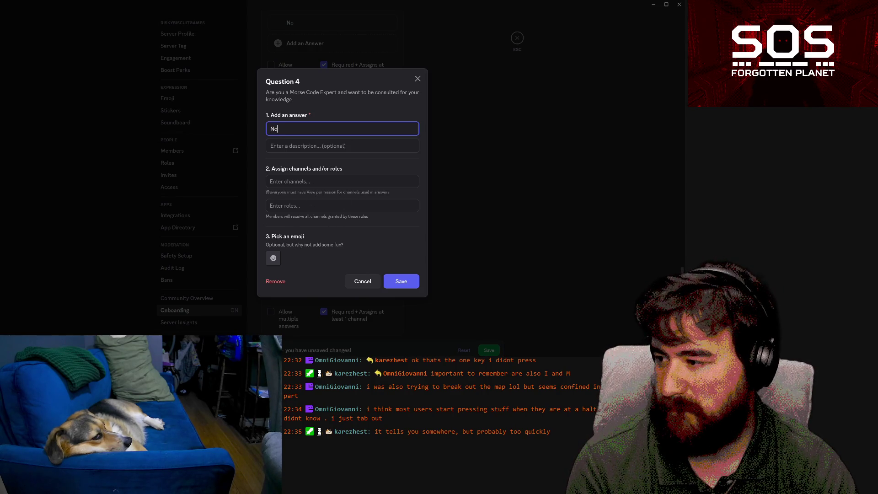
pyautogui.click(343, 181)
pyautogui.scroll(-5, 355, 239)
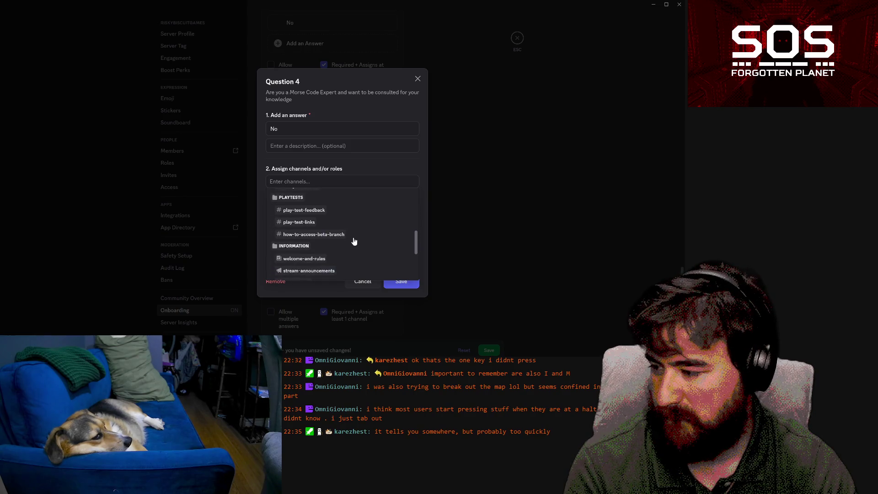
pyautogui.scroll(-6, 353, 242)
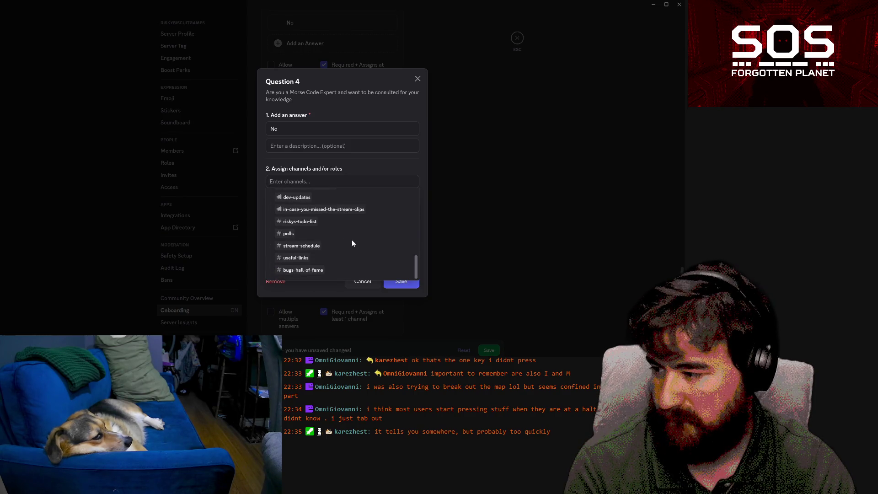
pyautogui.click(325, 257)
pyautogui.click(401, 281)
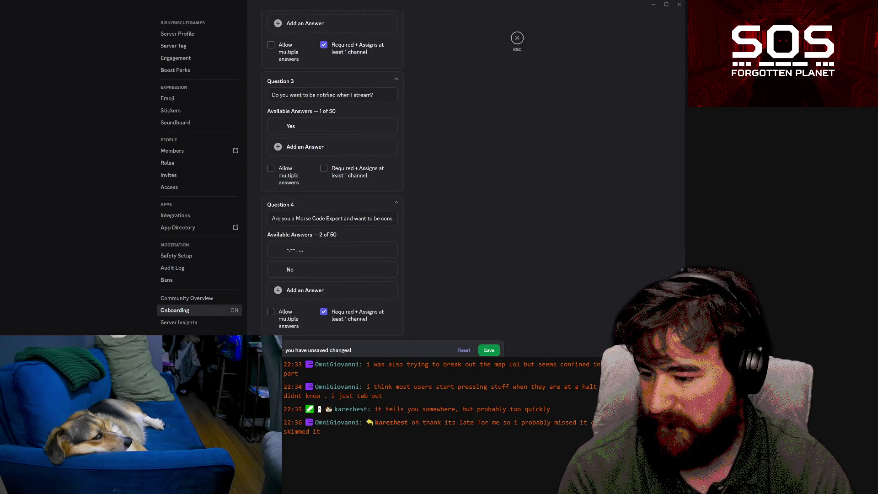
pyautogui.click(518, 38)
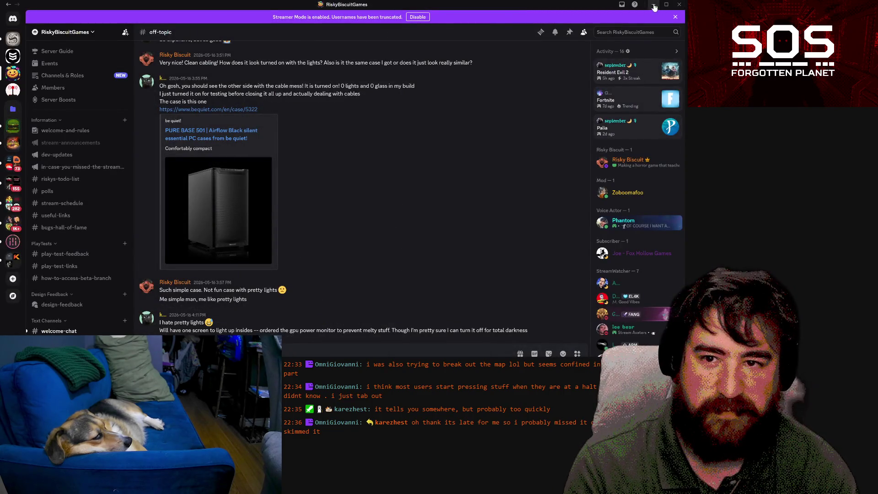
pyautogui.click(659, 6)
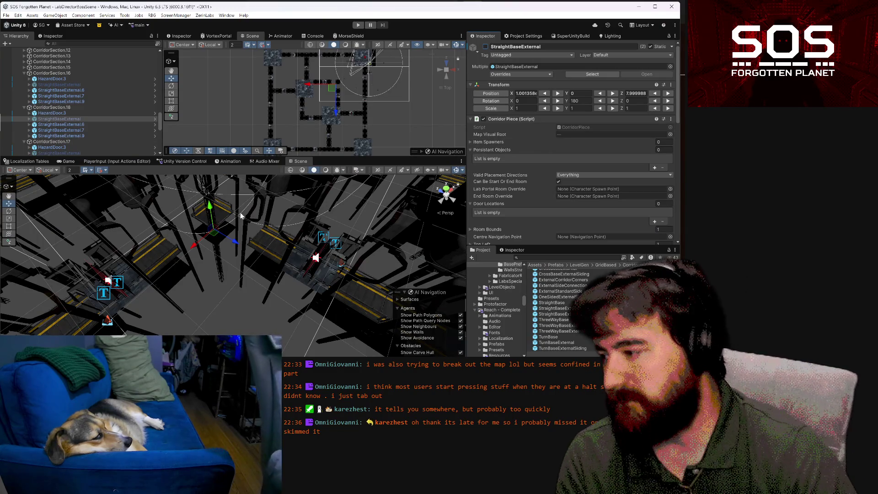
# Move CorridorSection.18 to Z 26 and TurnBaseExternal.1 to X 28, Z 26
pyautogui.moveTo(147, 256); pyautogui.dragTo(236, 228)
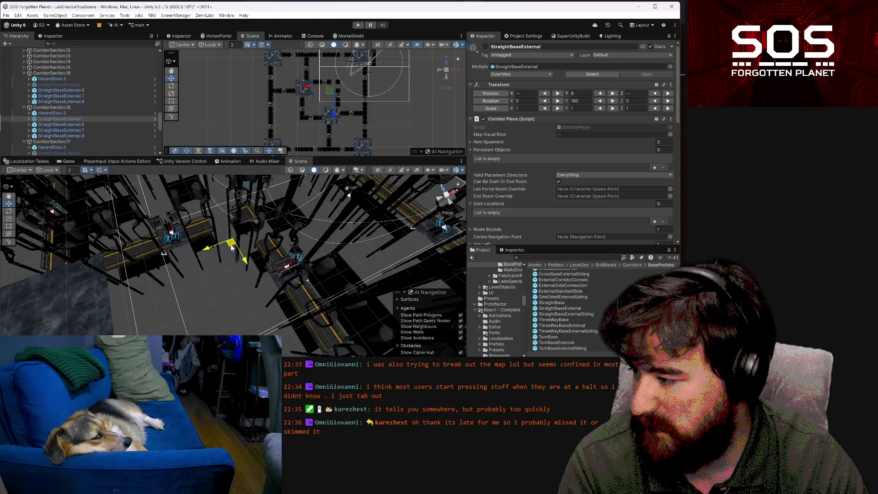
pyautogui.click(82, 107)
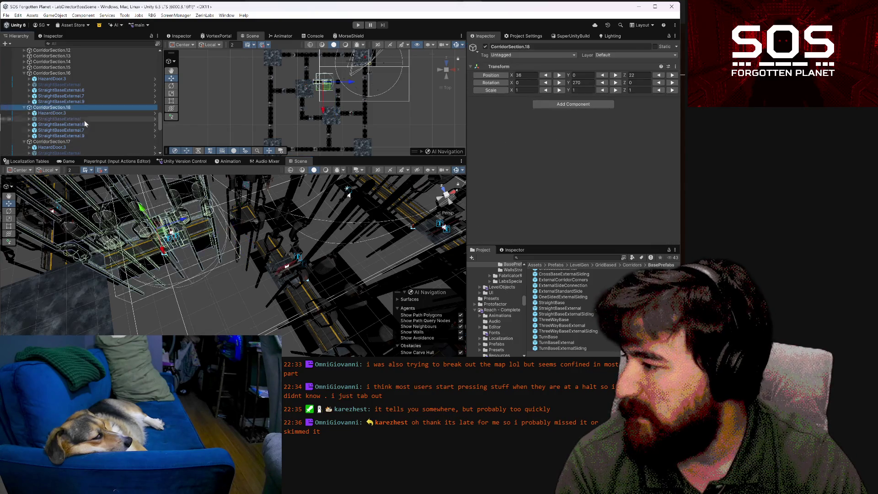
pyautogui.moveTo(170, 251)
pyautogui.mouseDown()
pyautogui.moveTo(167, 277)
pyautogui.moveTo(178, 272)
pyautogui.mouseUp()
pyautogui.click(244, 237)
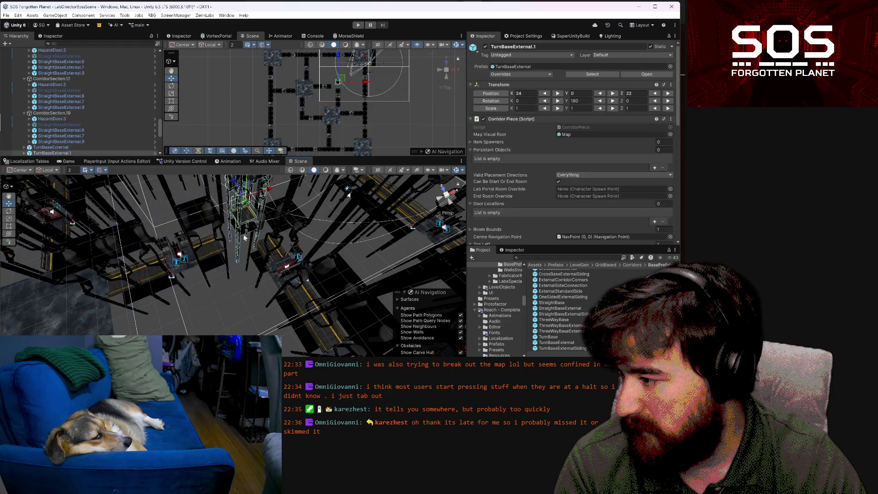
pyautogui.moveTo(246, 209); pyautogui.dragTo(235, 237)
# Move CorridorSection.19 to X 28 and inspect the corridor joins across the grid
pyautogui.moveTo(275, 278)
pyautogui.mouseDown()
pyautogui.moveTo(319, 305)
pyautogui.moveTo(297, 247)
pyautogui.mouseUp()
pyautogui.click(295, 229)
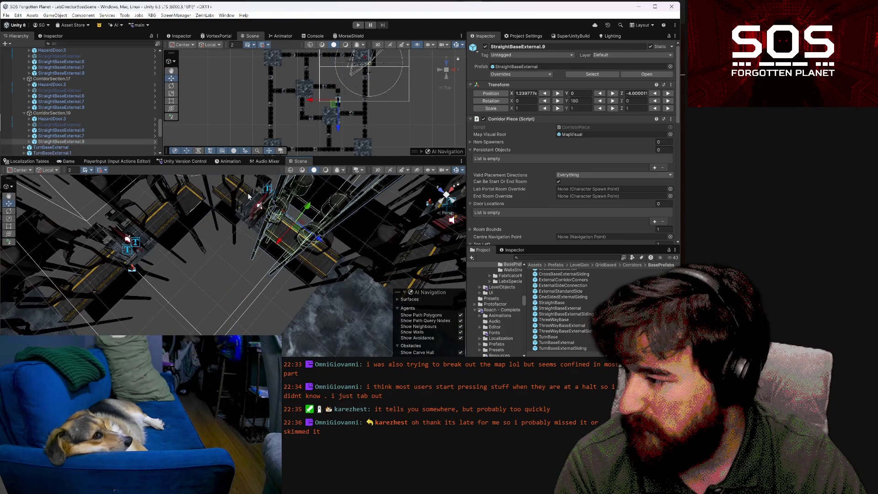
pyautogui.click(79, 114)
pyautogui.moveTo(293, 189)
pyautogui.mouseDown()
pyautogui.moveTo(232, 298)
pyautogui.moveTo(319, 225)
pyautogui.mouseUp()
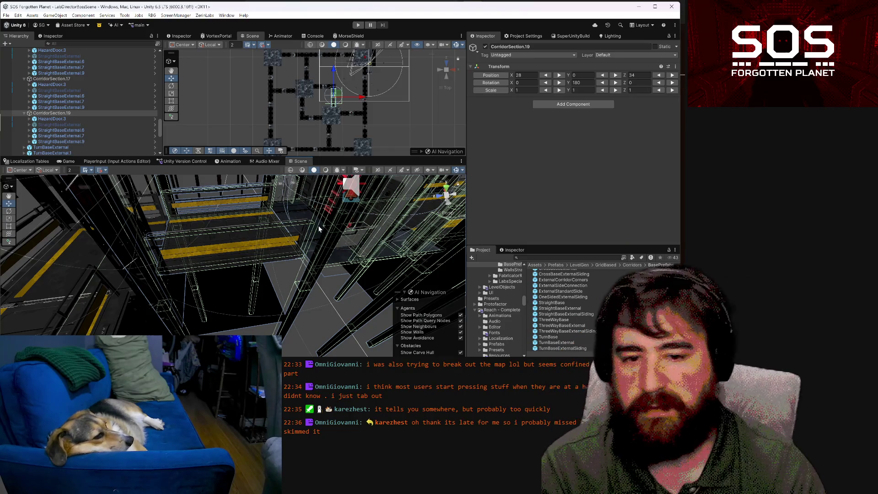
pyautogui.moveTo(225, 262)
pyautogui.mouseDown()
pyautogui.moveTo(237, 257)
pyautogui.moveTo(218, 274)
pyautogui.moveTo(644, 275)
pyautogui.moveTo(451, 340)
pyautogui.moveTo(382, 344)
pyautogui.mouseUp()
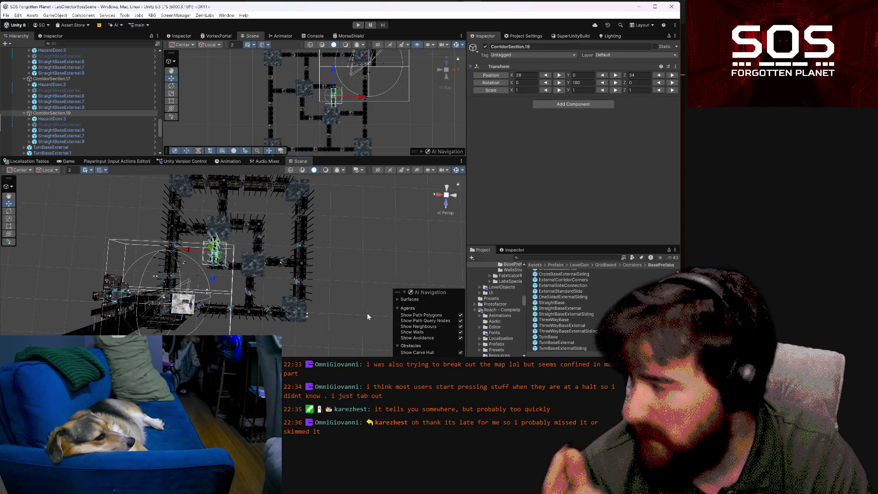
pyautogui.moveTo(192, 188); pyautogui.dragTo(261, 199)
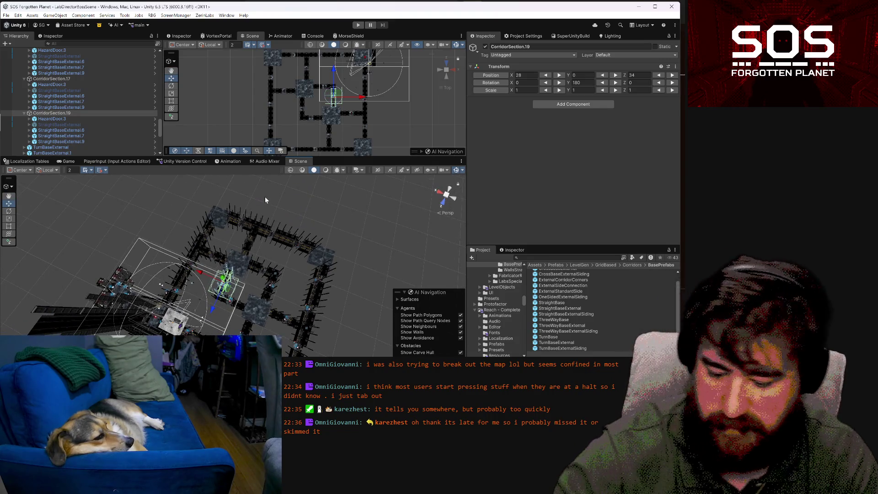
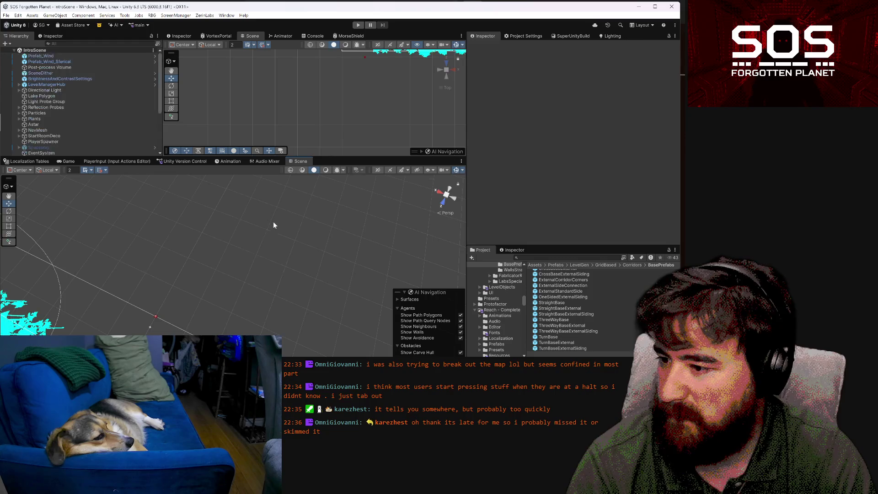
# Fly the Scene camera back over the ship and select the SecondDialogue trigger
pyautogui.moveTo(185, 253)
pyautogui.mouseDown()
pyautogui.moveTo(255, 271)
pyautogui.moveTo(270, 300)
pyautogui.moveTo(193, 219)
pyautogui.moveTo(121, 187)
pyautogui.mouseUp()
pyautogui.press('w')
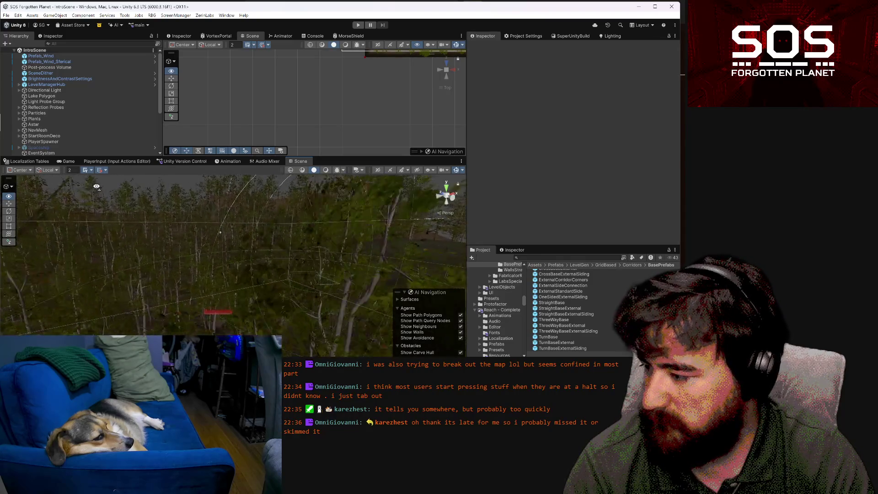
pyautogui.press('s')
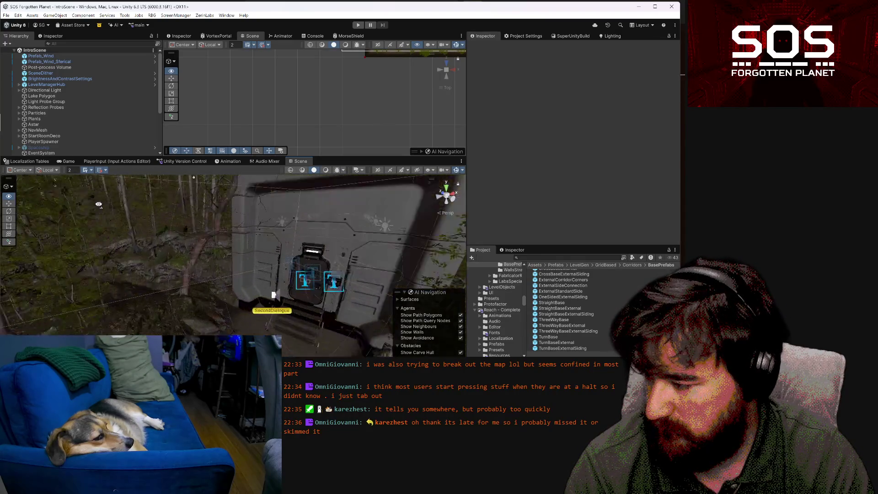
pyautogui.press('s')
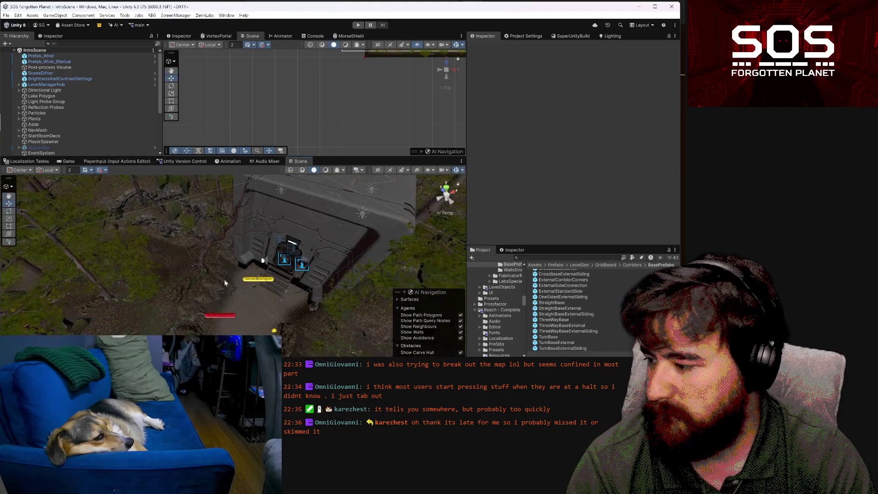
pyautogui.click(247, 281)
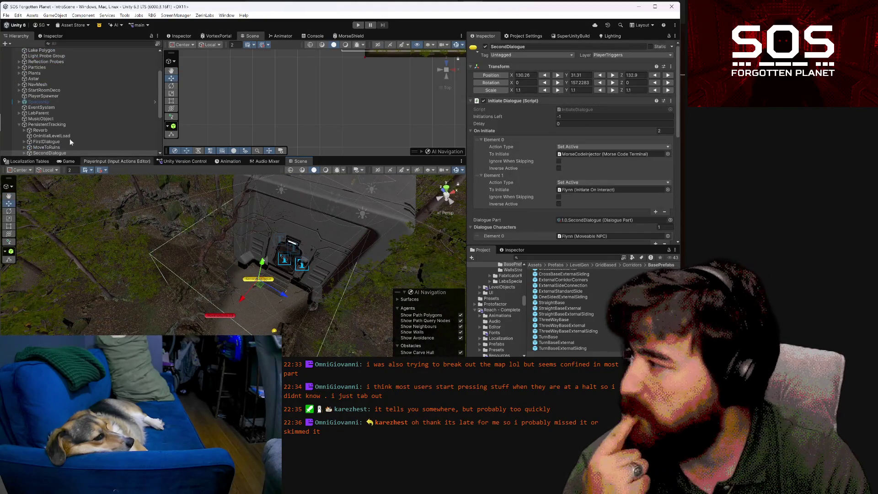
pyautogui.scroll(-3, 51, 124)
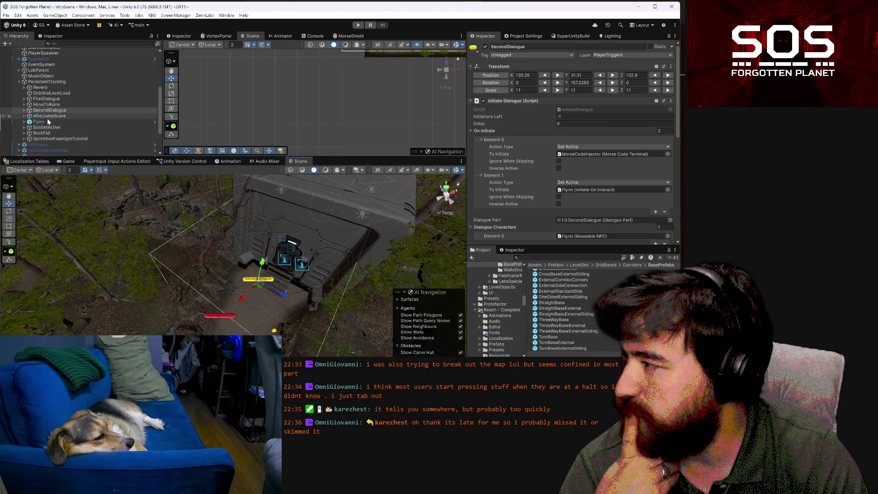
# Expand and inspect MoveToRuins and its waypoint children, then collapse it again
pyautogui.click(24, 105)
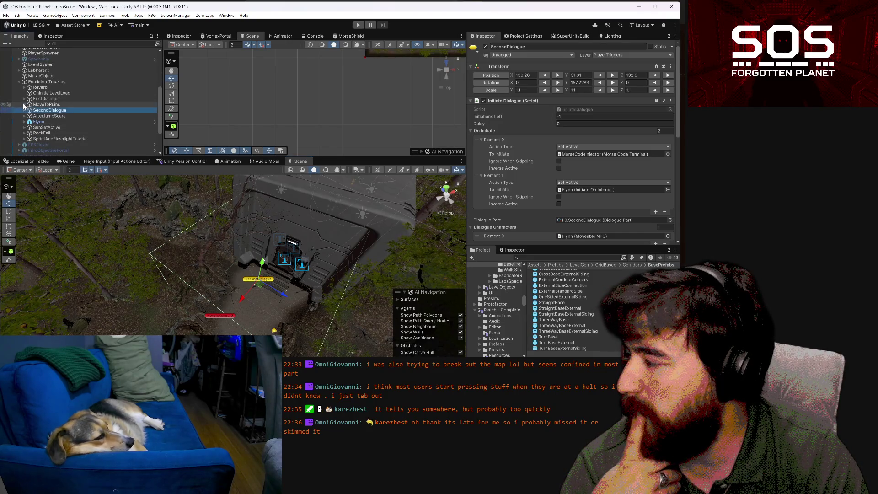
pyautogui.scroll(-4, 29, 106)
pyautogui.scroll(5, 28, 105)
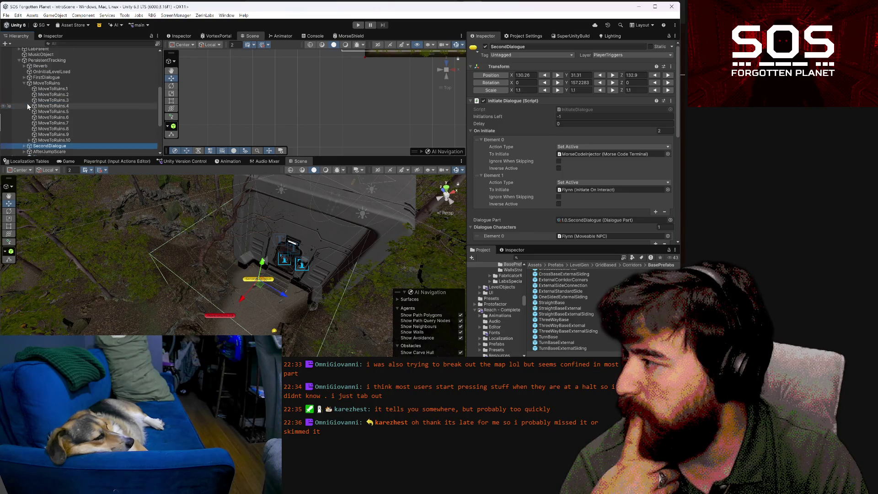
pyautogui.click(46, 105)
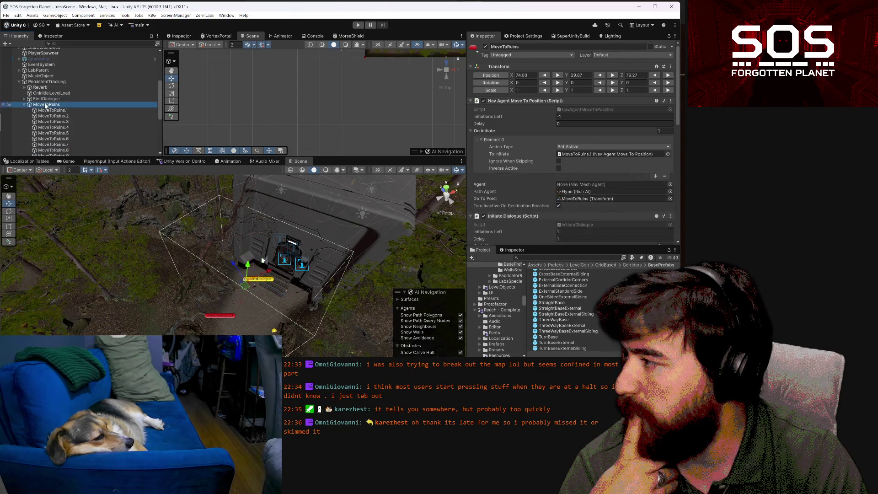
pyautogui.scroll(-2, 519, 183)
pyautogui.scroll(-7, 519, 183)
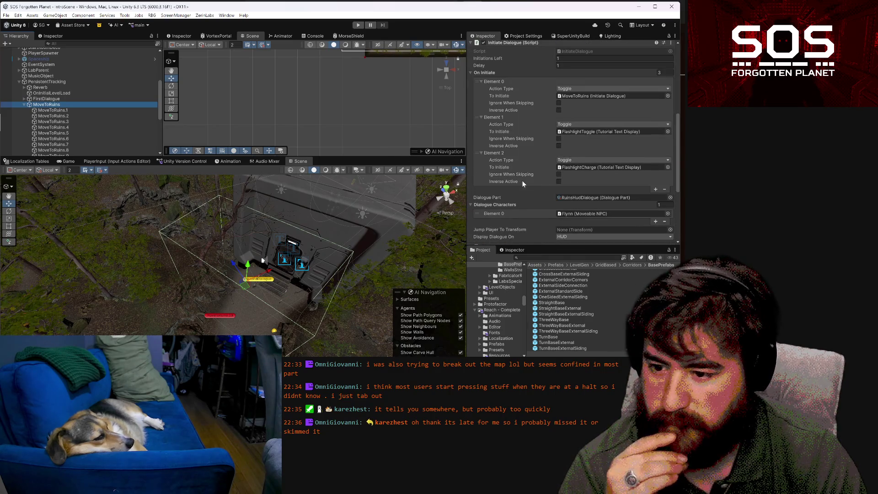
pyautogui.scroll(1, 571, 147)
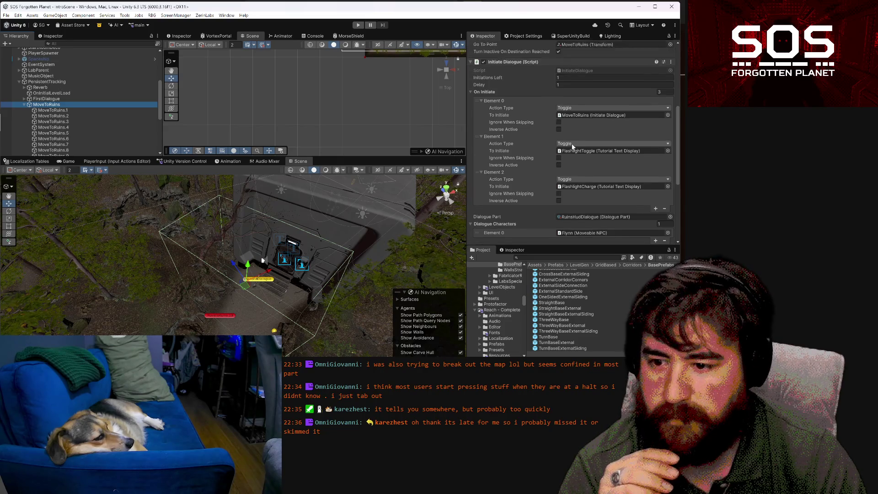
pyautogui.scroll(-7, 573, 145)
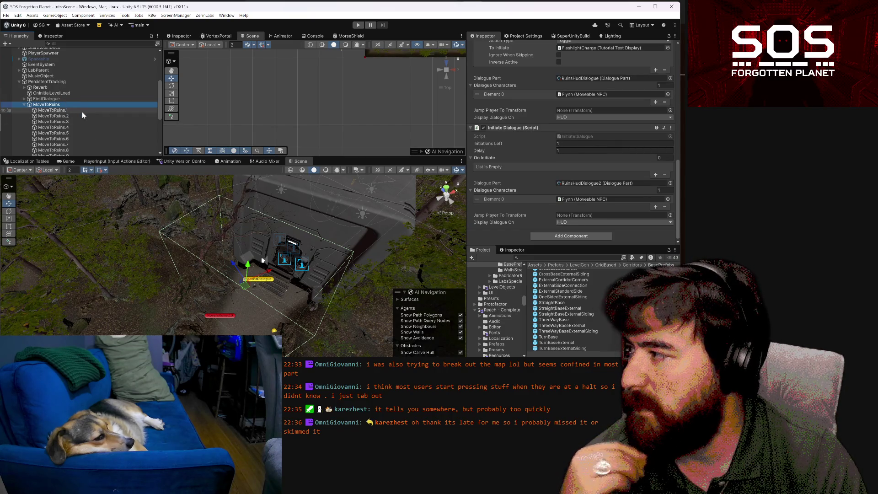
pyautogui.click(24, 104)
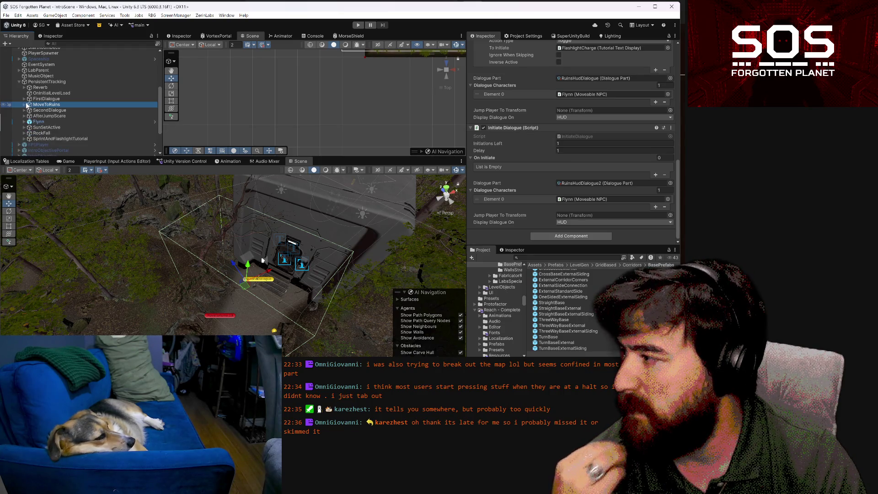
# Select and expand SprintAndFlashlightTutorial, revealing its To Track list of Sprint, FlashlightToggle and FlashlightCharge
pyautogui.click(25, 138)
pyautogui.click(24, 138)
pyautogui.click(469, 101)
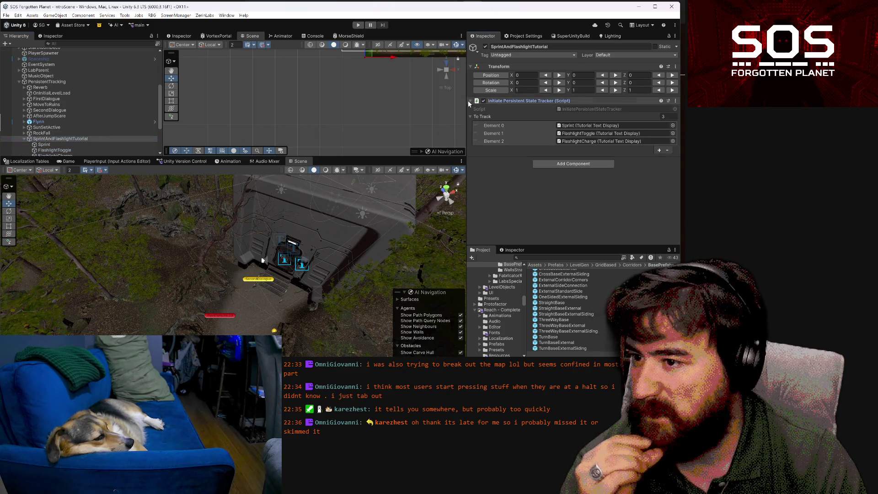
# Select the Sprint prompt and review its SprintTutorialPrompt text display and Player/Sprint key-press trigger
pyautogui.scroll(-3, 45, 146)
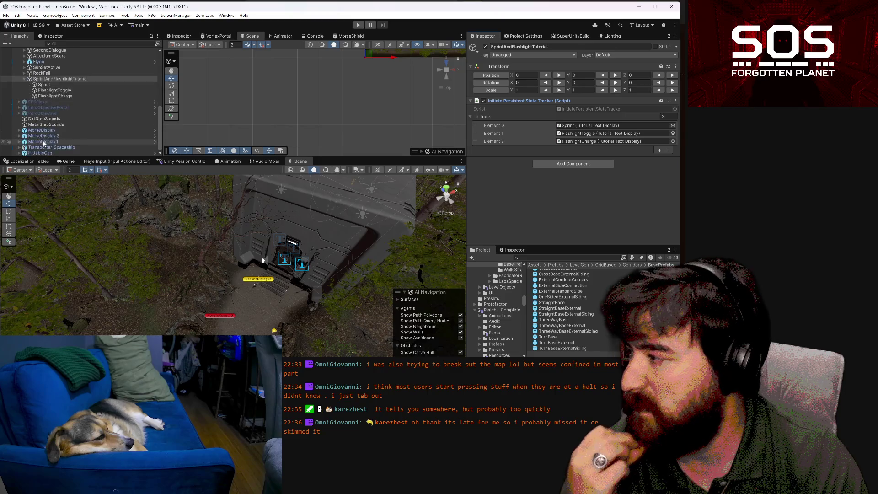
pyautogui.click(69, 84)
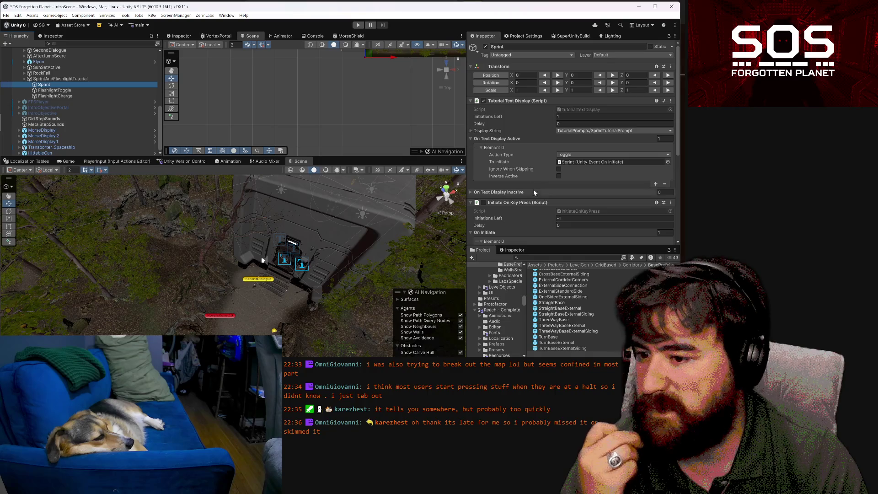
pyautogui.scroll(-3, 533, 190)
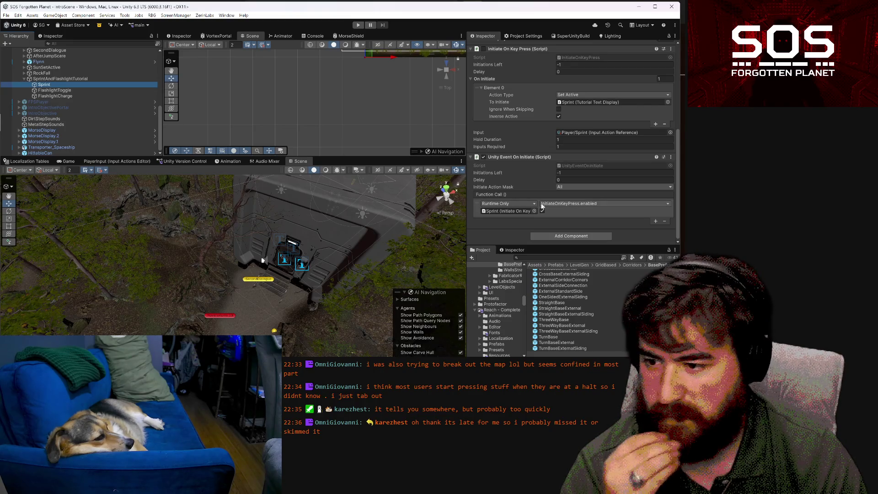
pyautogui.scroll(5, 531, 210)
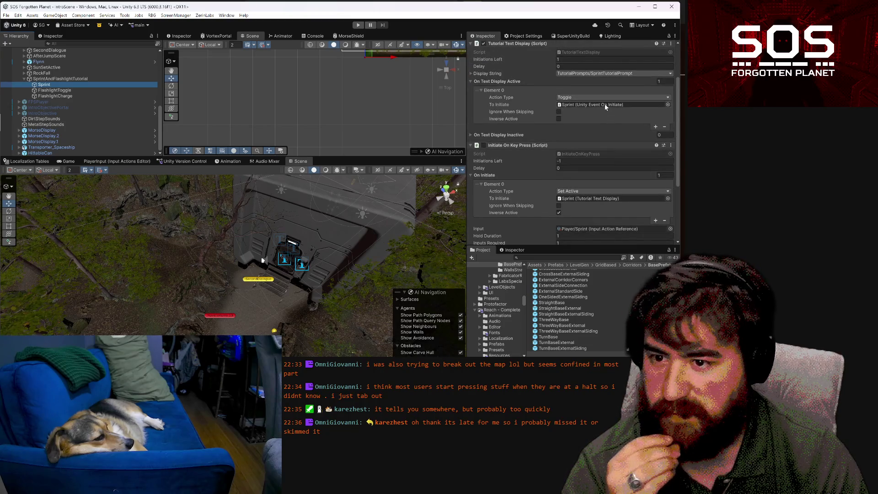
pyautogui.scroll(2, 603, 103)
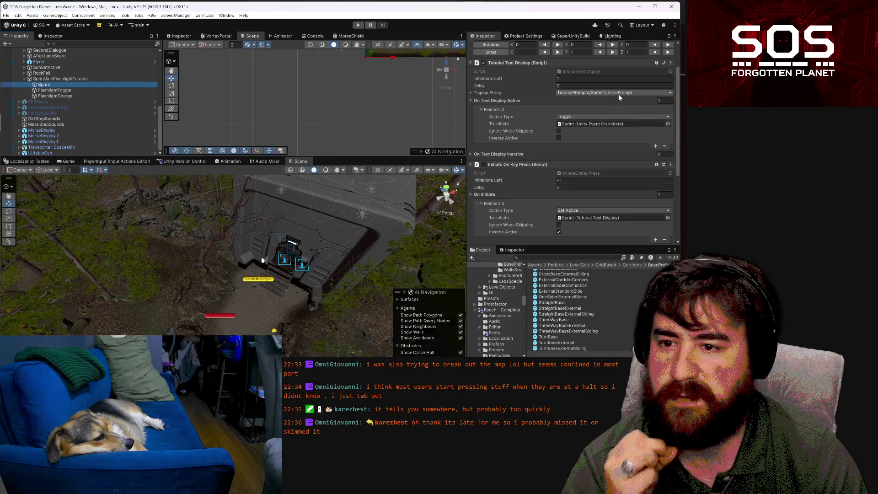
pyautogui.scroll(-4, 591, 131)
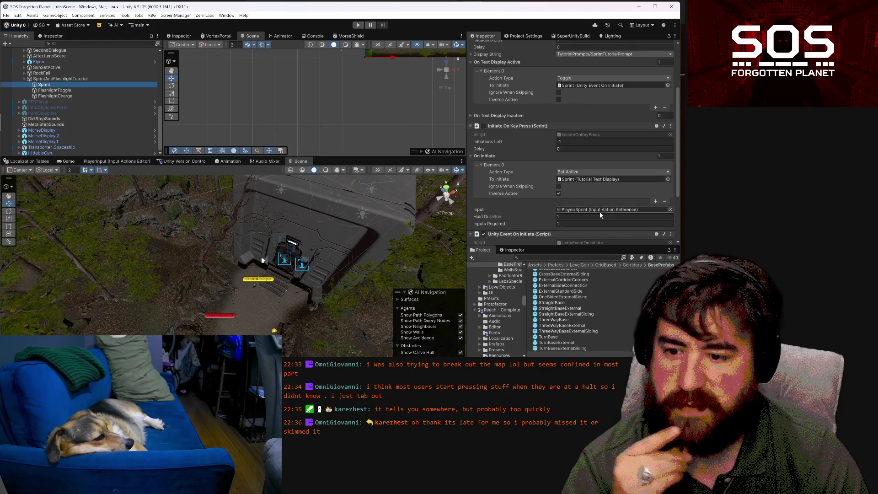
pyautogui.scroll(-5, 600, 215)
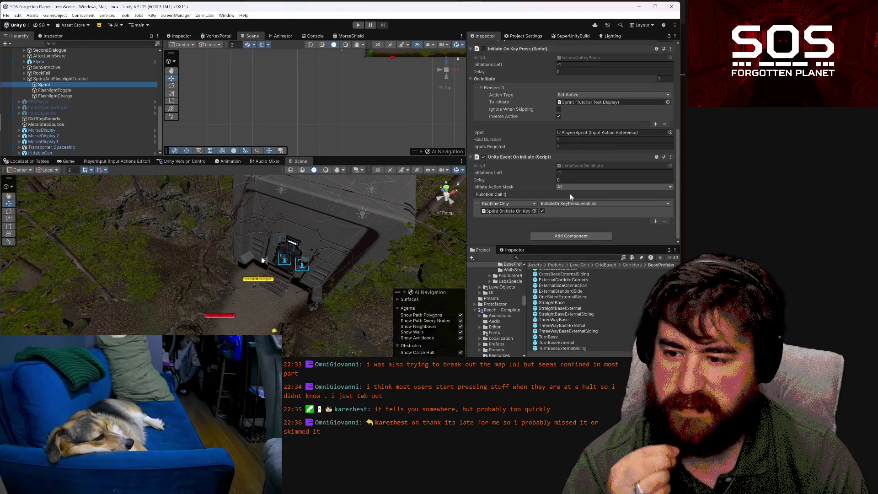
pyautogui.scroll(3, 570, 193)
pyautogui.scroll(1, 590, 179)
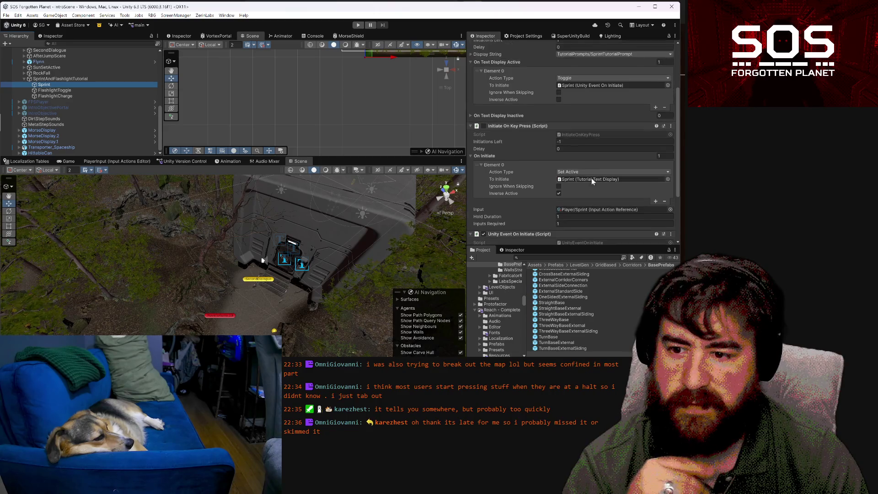
pyautogui.scroll(3, 589, 177)
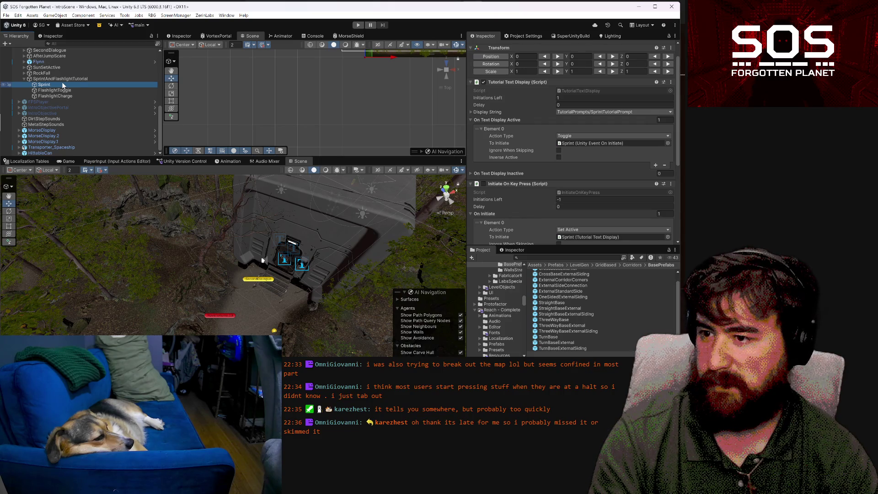
# Duplicate Sprint with Ctrl+D, move the Sprint.1 copy under SecondDialogue, and rename it 'Prompt code sheet'
pyautogui.hotkey('ctrl', 'd')
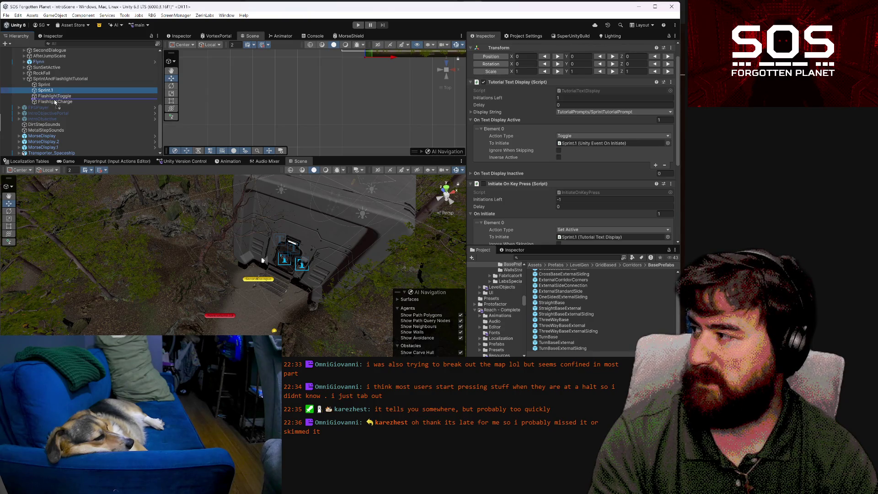
pyautogui.scroll(3, 53, 100)
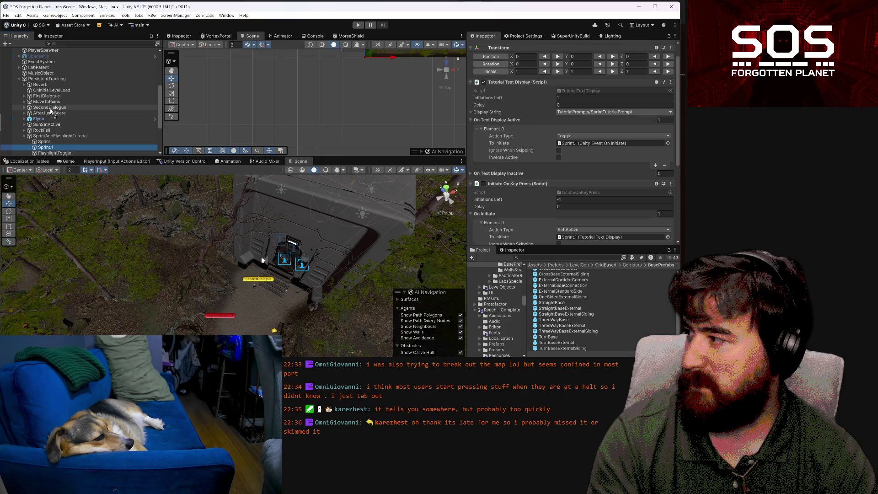
pyautogui.press('Delete')
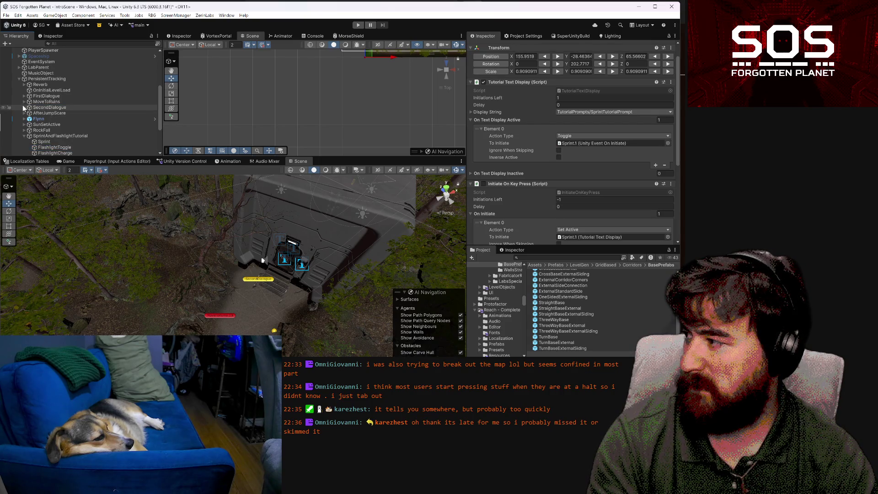
pyautogui.click(24, 108)
pyautogui.click(46, 119)
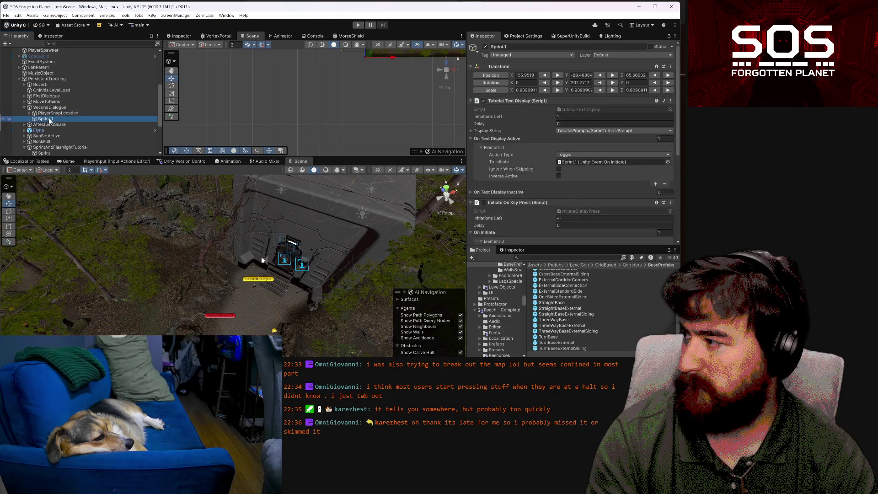
pyautogui.press('F2')
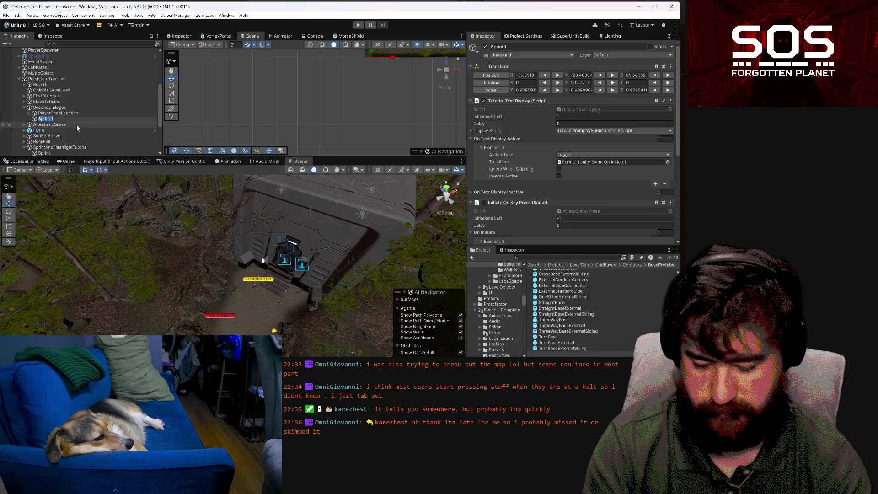
pyautogui.write('Prompt code sheet')
pyautogui.press('Return')
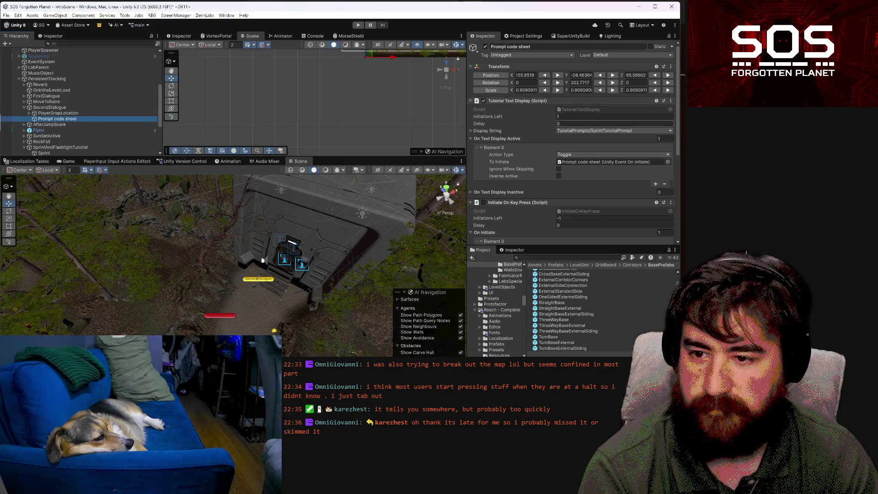
# Expand the Prompt code sheet's Display String and add a new TutorialPrompts table entry
pyautogui.click(620, 131)
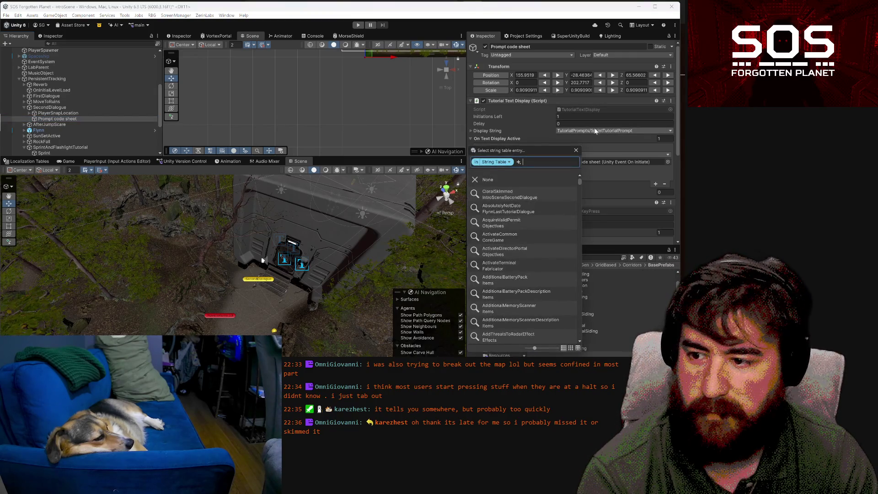
pyautogui.click(576, 150)
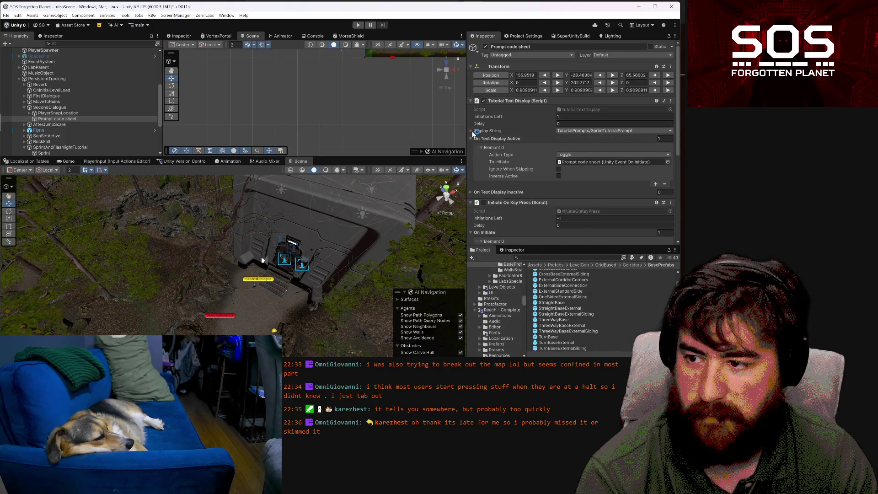
pyautogui.click(482, 133)
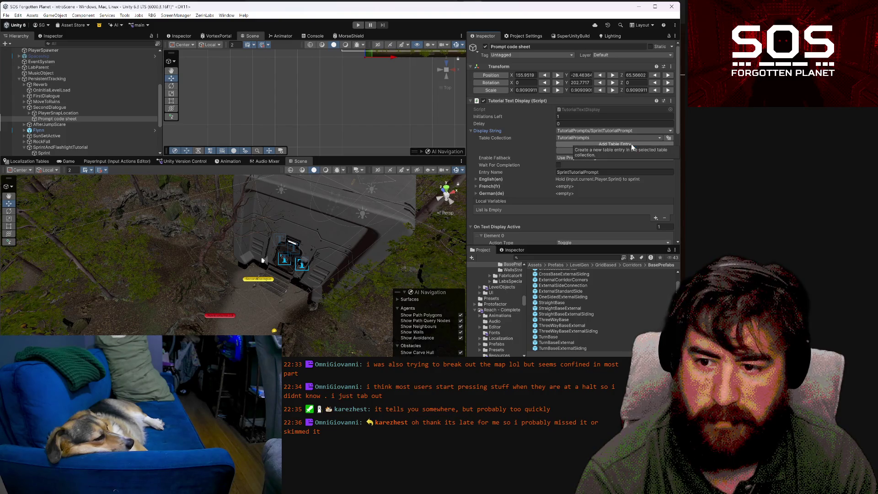
pyautogui.click(631, 144)
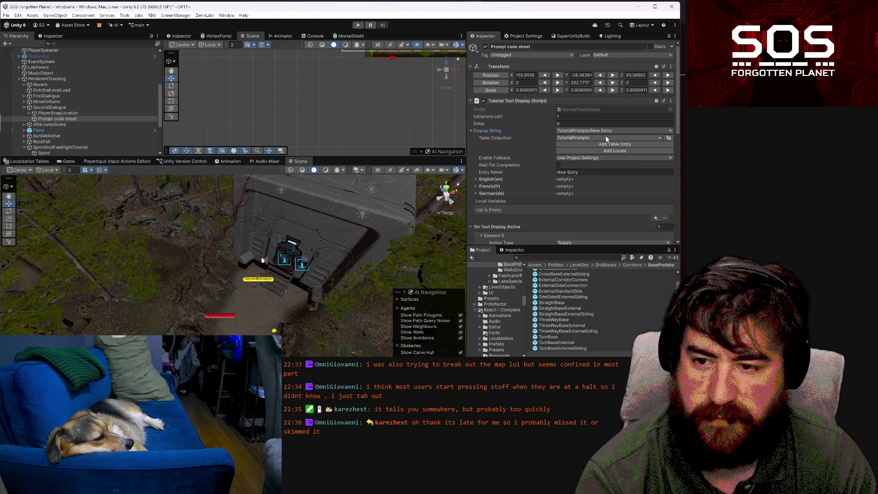
# Name the new table entry PromptCodeSheet and enable Smart formatting for English (en)
pyautogui.click(668, 138)
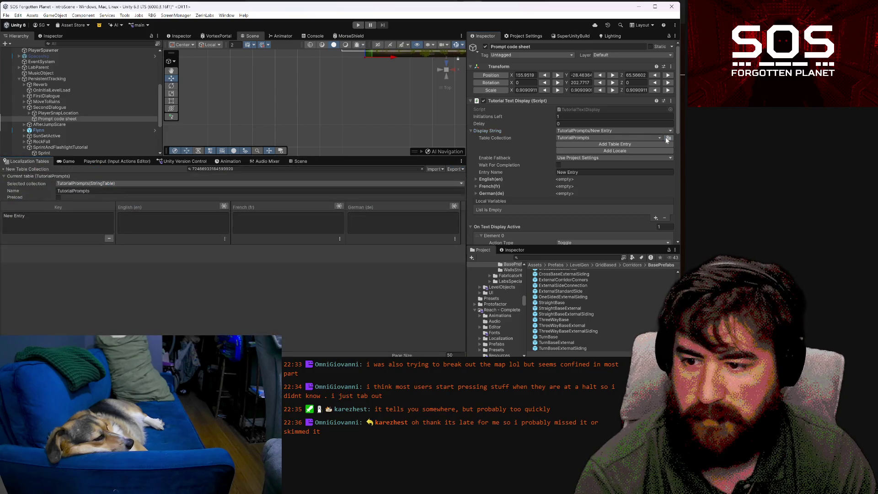
pyautogui.click(596, 170)
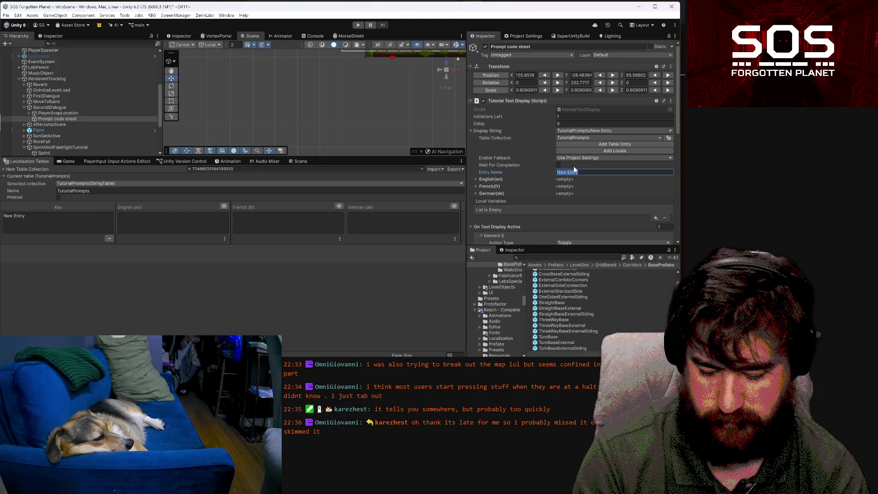
pyautogui.write('Prompt')
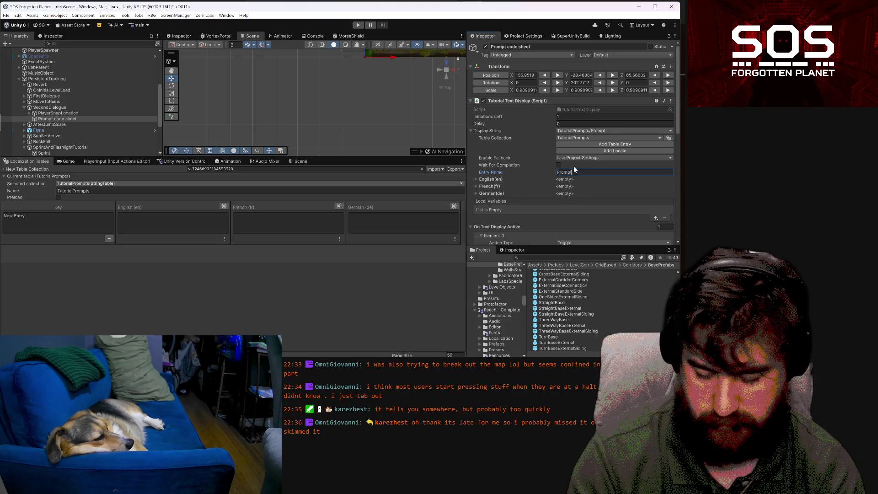
pyautogui.write('CodeSheet')
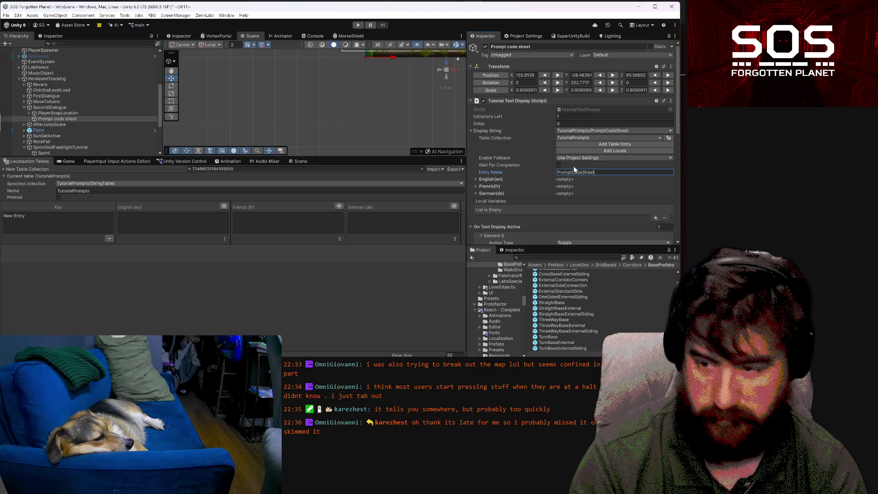
pyautogui.press('Return')
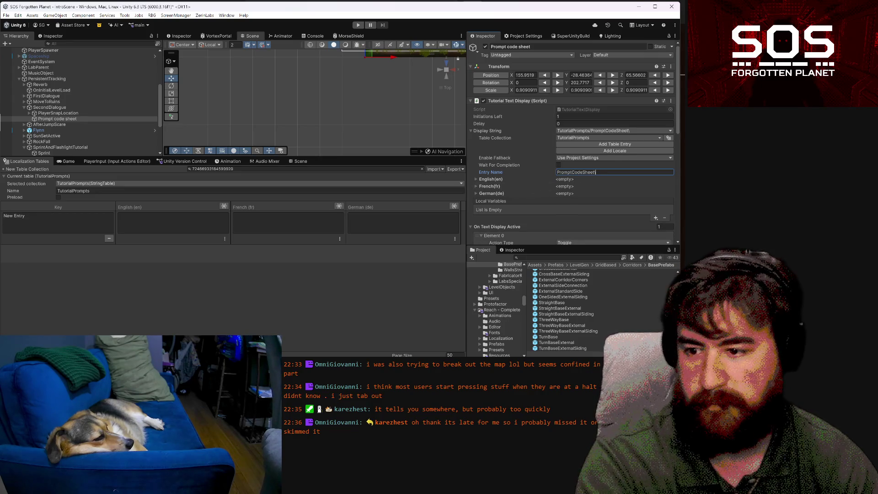
pyautogui.click(474, 177)
pyautogui.click(481, 187)
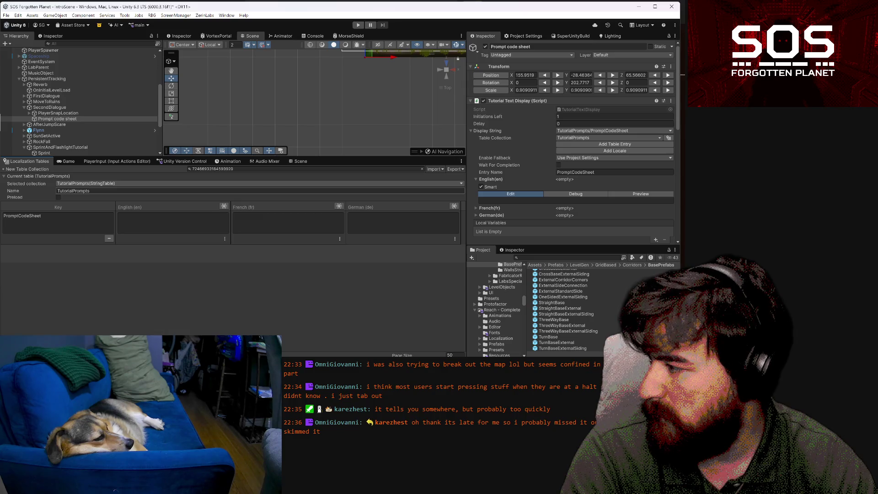
pyautogui.click(422, 169)
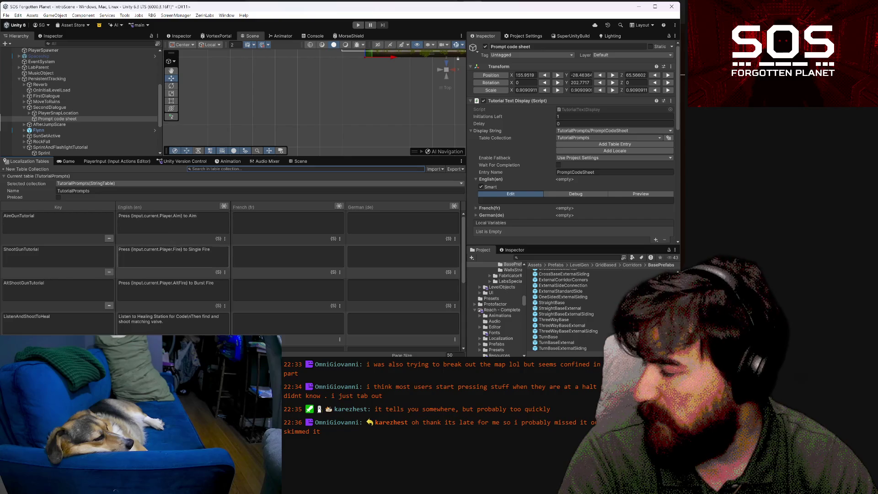
# Paste AltShootGunTutorial's English text into PromptCodeSheet, replacing Player with UI to read 'Press {input.current.UI.AltFire} to Burst Fire'
pyautogui.scroll(-2, 206, 298)
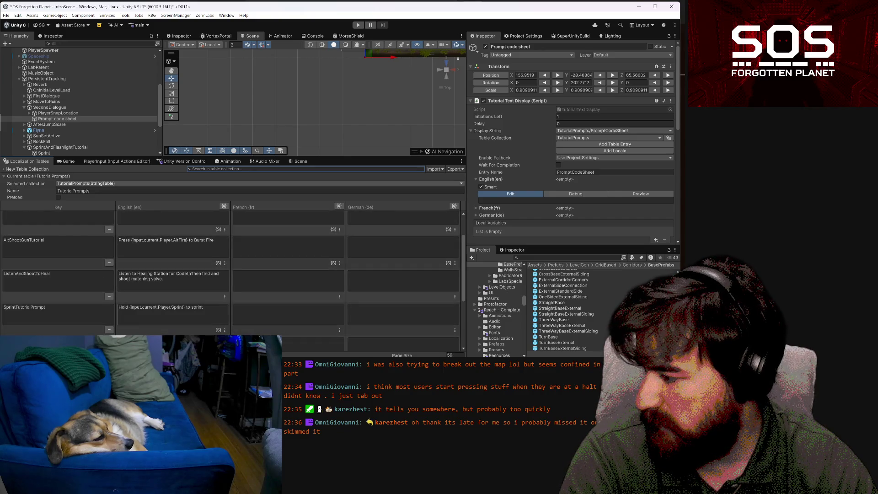
pyautogui.scroll(2, 211, 309)
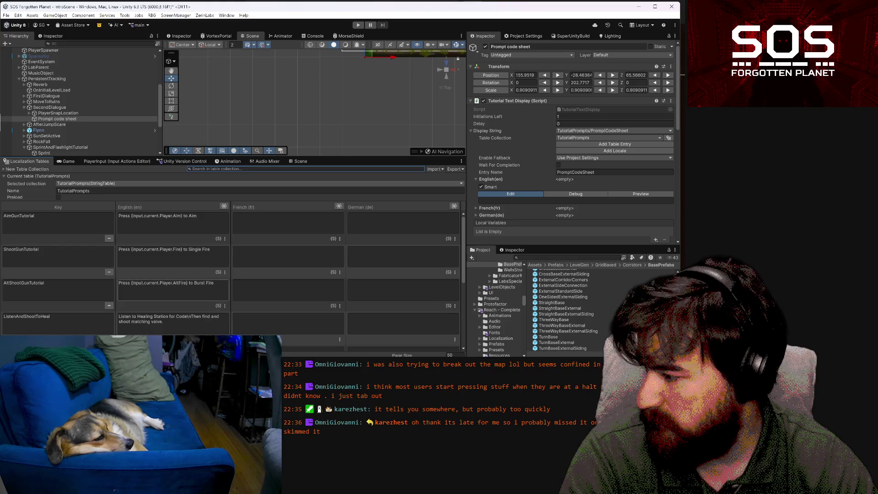
pyautogui.click(166, 289)
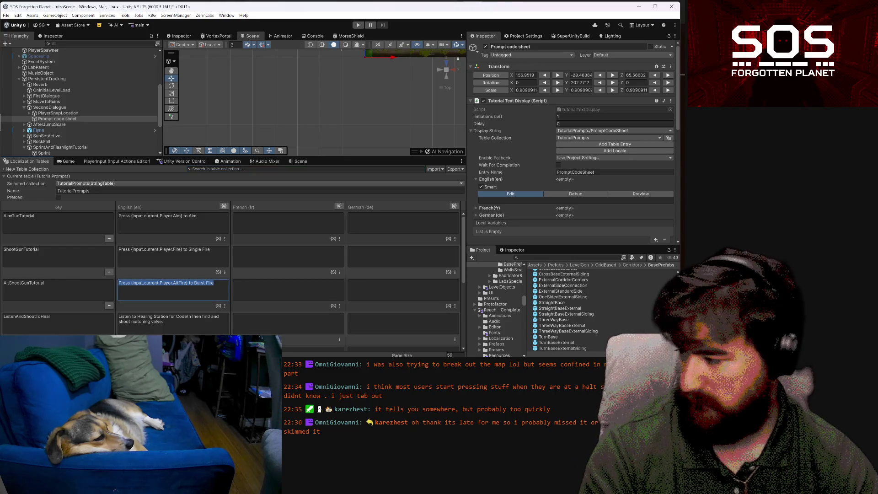
pyautogui.scroll(-5, 201, 298)
pyautogui.click(194, 308)
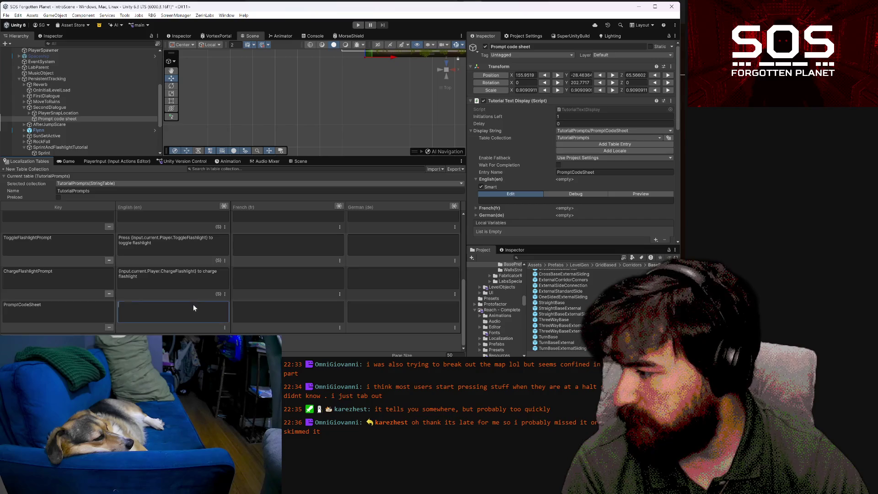
pyautogui.scroll(2, 185, 304)
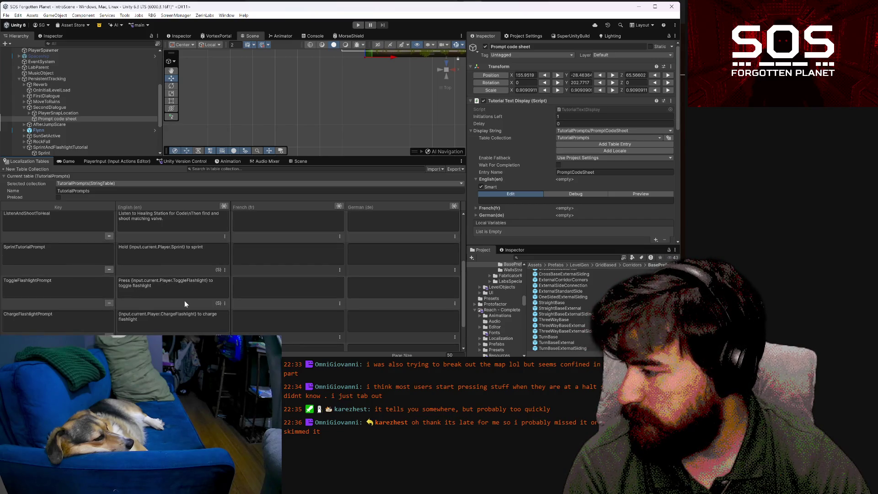
pyautogui.scroll(-2, 185, 301)
pyautogui.write('Press {input.current.Player.AltFire} to Burst Fire')
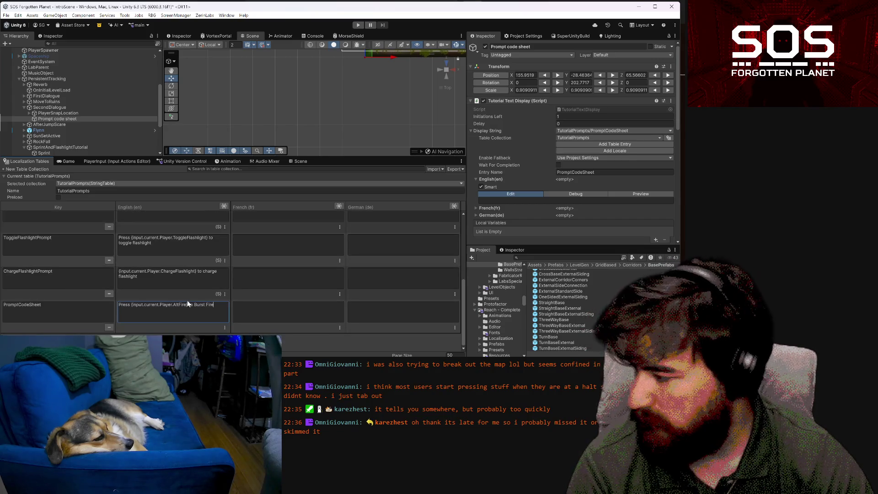
pyautogui.doubleClick(166, 305)
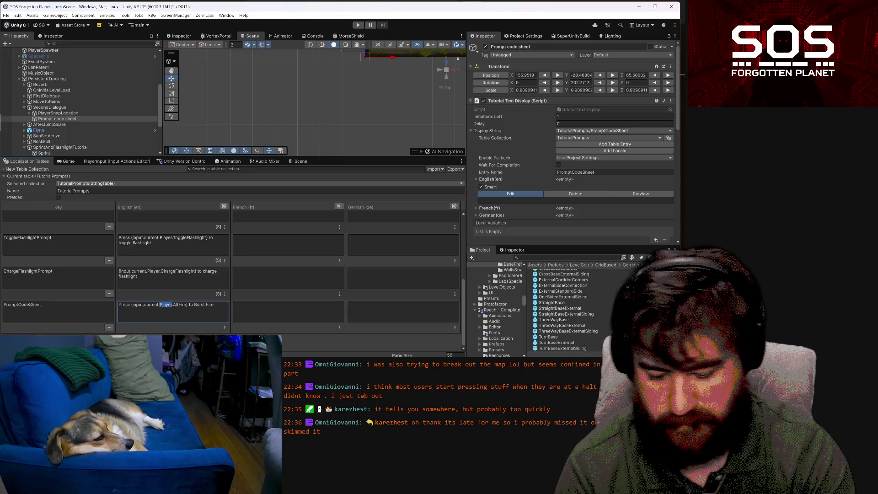
pyautogui.write('UI')
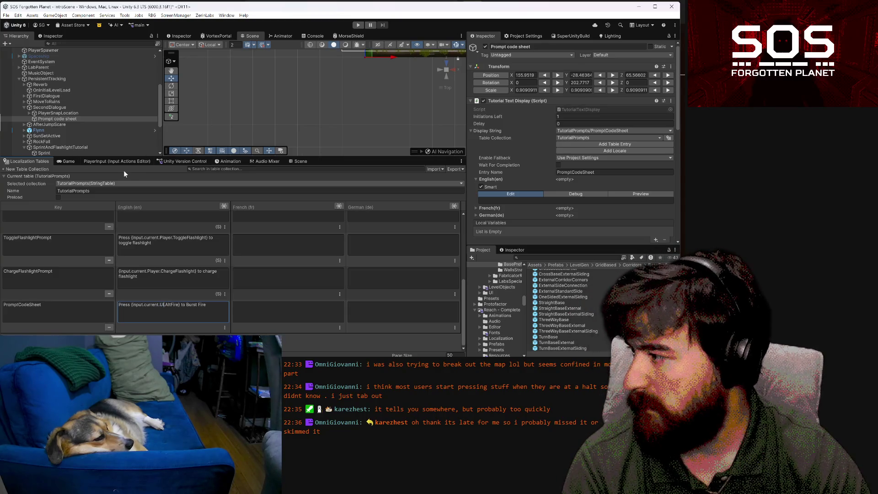
pyautogui.click(127, 162)
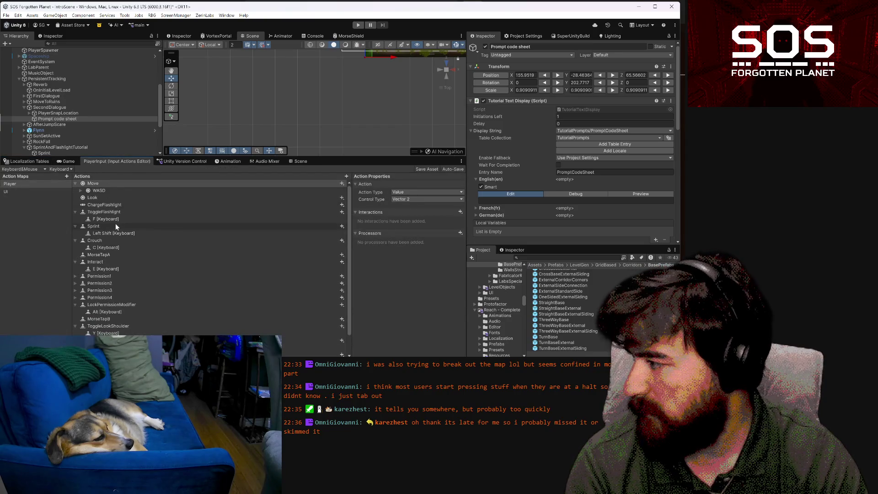
# Check the CodeSheetToggle action in the UI action map, then go back to the TutorialPrompts table
pyautogui.scroll(-2, 115, 224)
pyautogui.scroll(2, 106, 264)
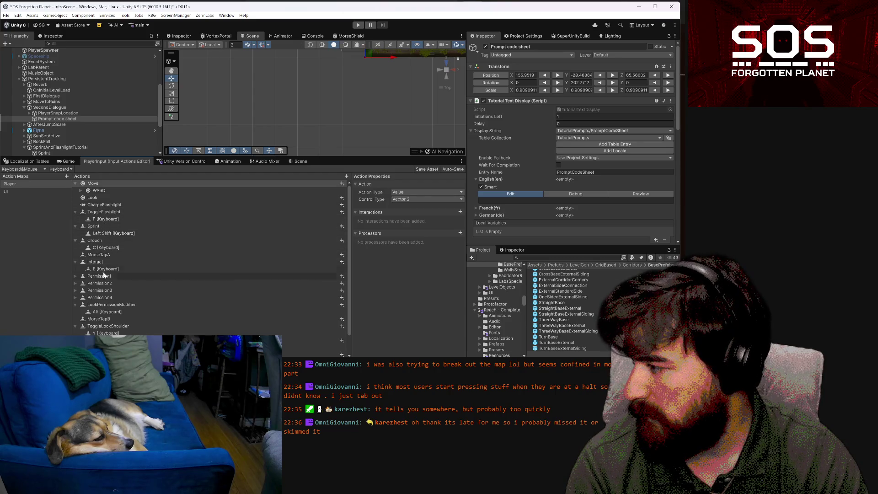
pyautogui.click(25, 193)
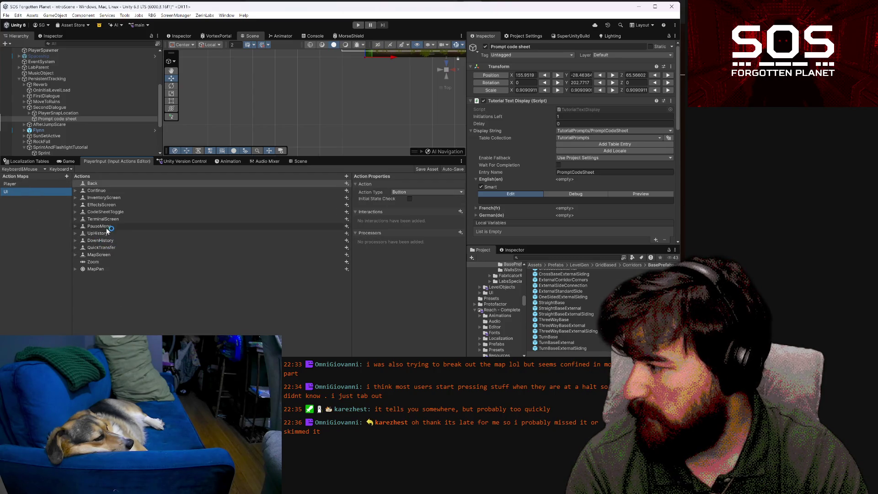
pyautogui.click(112, 212)
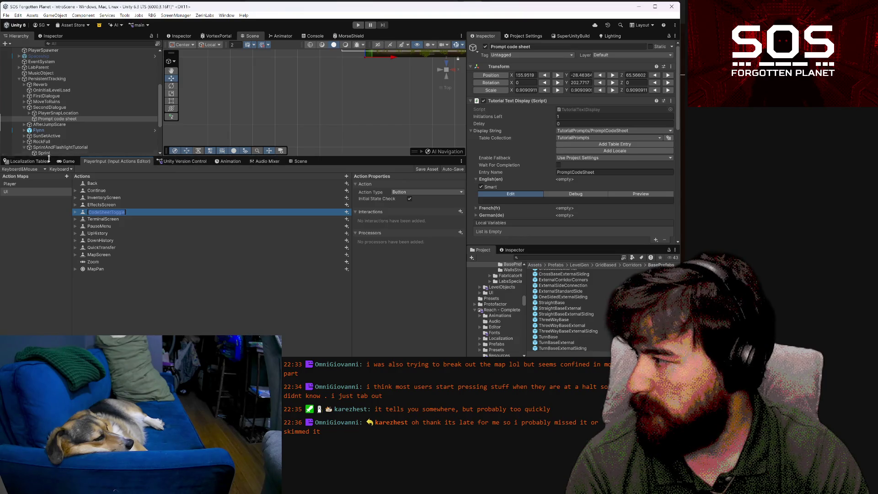
pyautogui.click(22, 161)
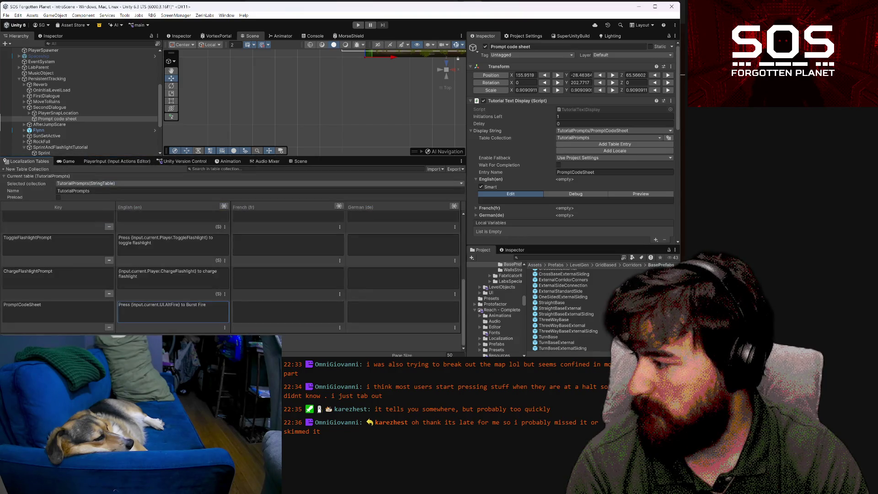
# Replace AltFire with CodeSheetToggle and Burst Fire with Open Code Sheet in the English text
pyautogui.doubleClick(167, 304)
pyautogui.write('CodeSheetToggle')
pyautogui.moveTo(209, 304); pyautogui.dragTo(226, 313)
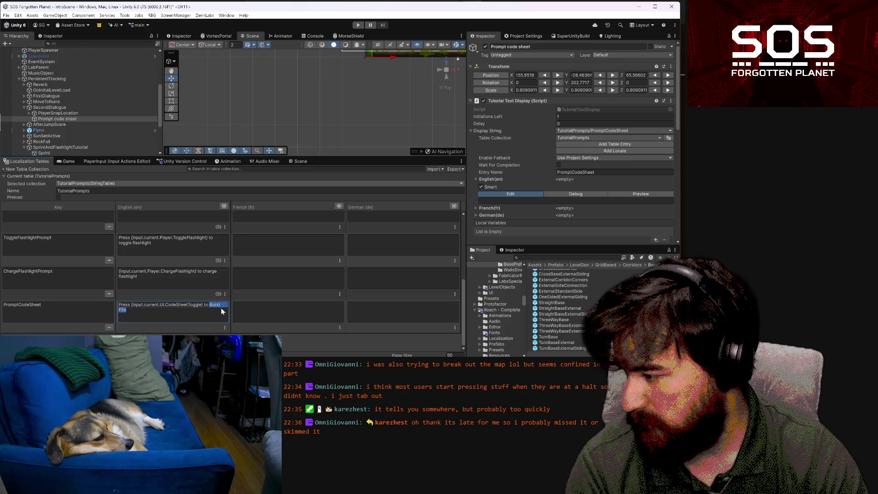
pyautogui.write('Op')
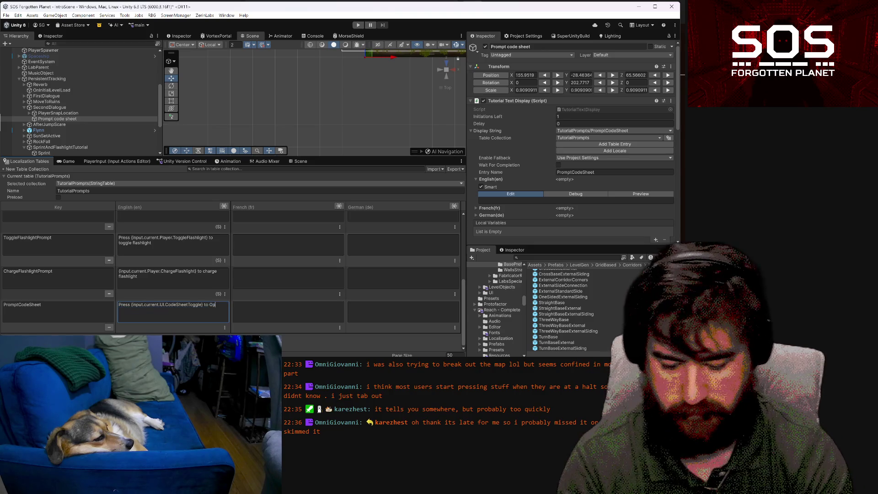
pyautogui.write('en Code')
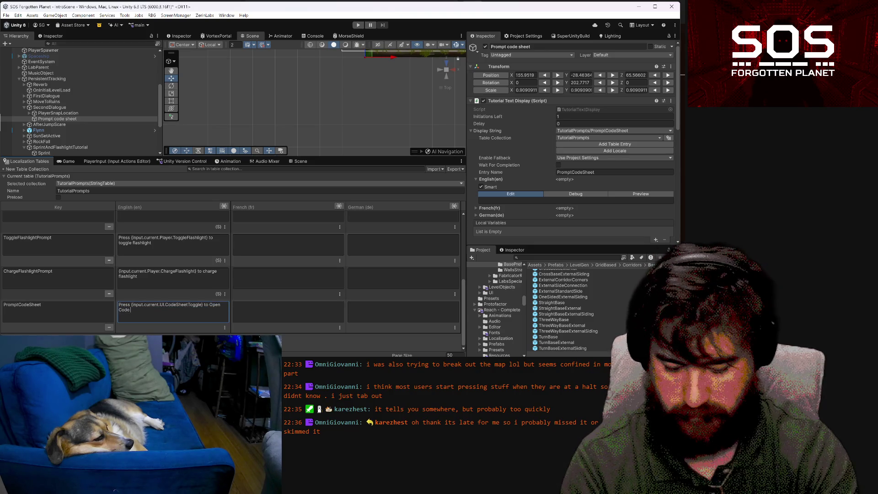
pyautogui.write(' S')
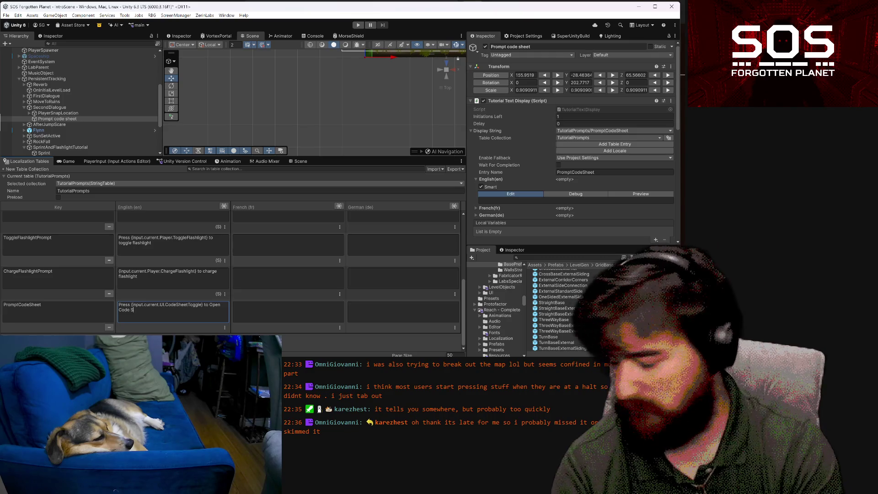
pyautogui.write('heet')
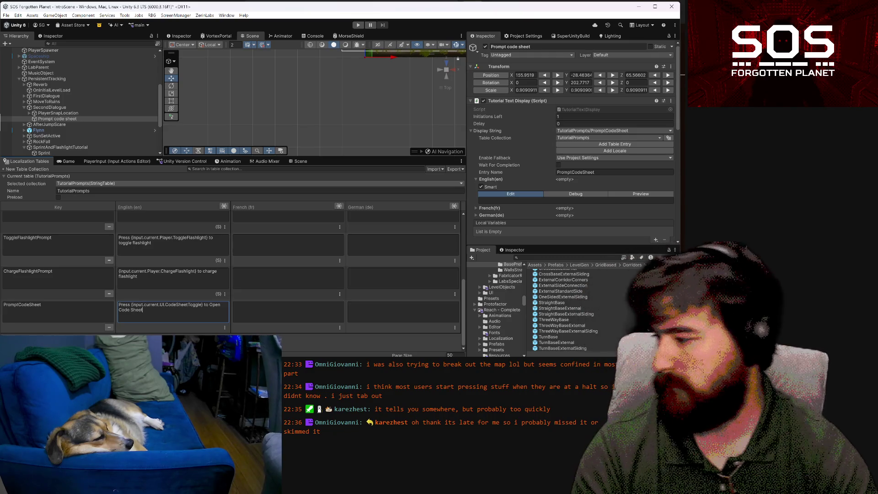
pyautogui.click(262, 316)
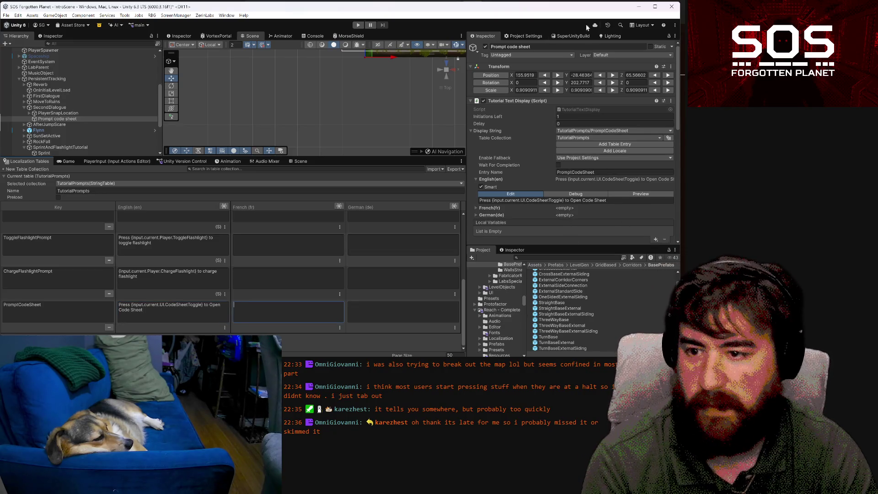
# Set the Prompt code sheet's Initiate On Key Press input to UI/CodeSheetToggle via a 'code' search
pyautogui.click(490, 179)
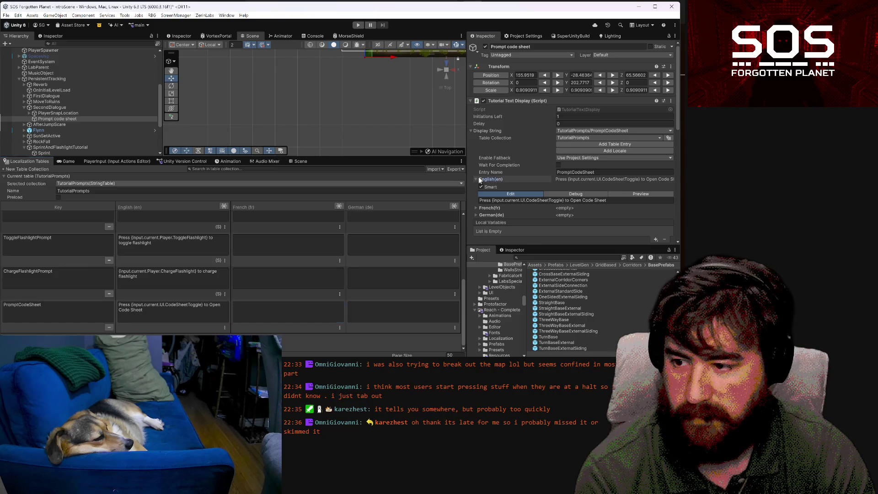
pyautogui.click(483, 131)
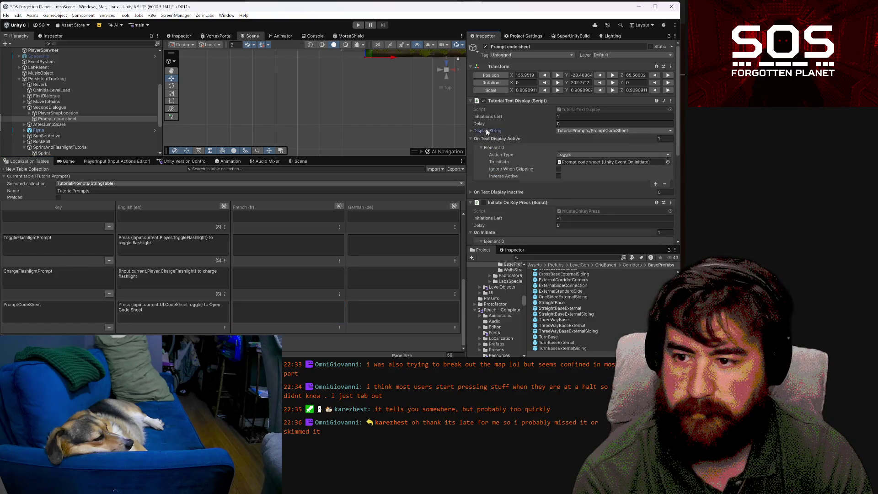
pyautogui.scroll(-4, 588, 155)
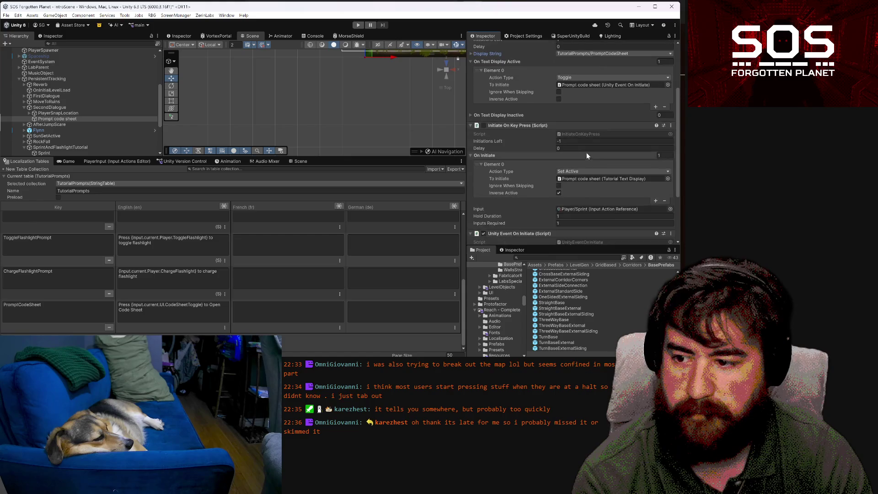
pyautogui.click(594, 85)
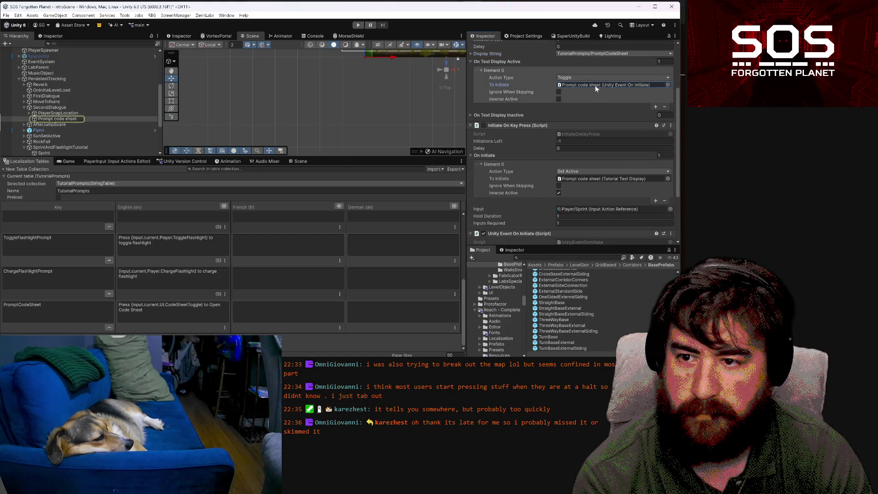
pyautogui.scroll(-3, 575, 142)
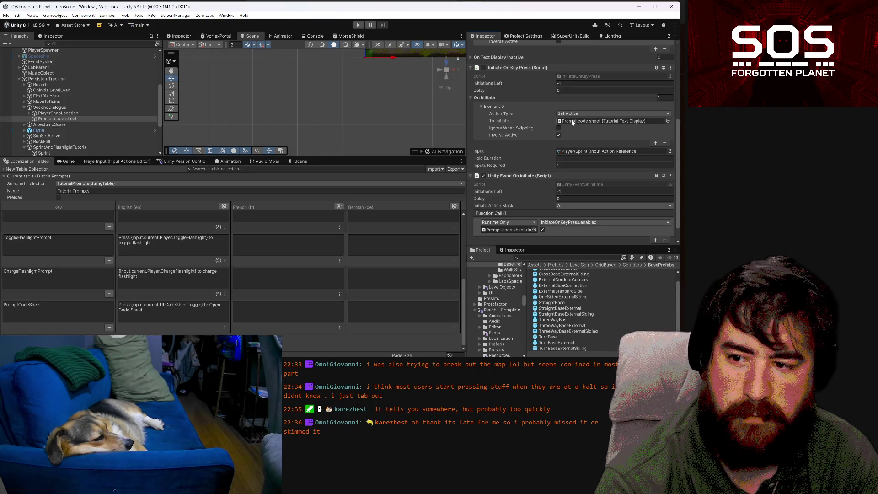
pyautogui.click(671, 151)
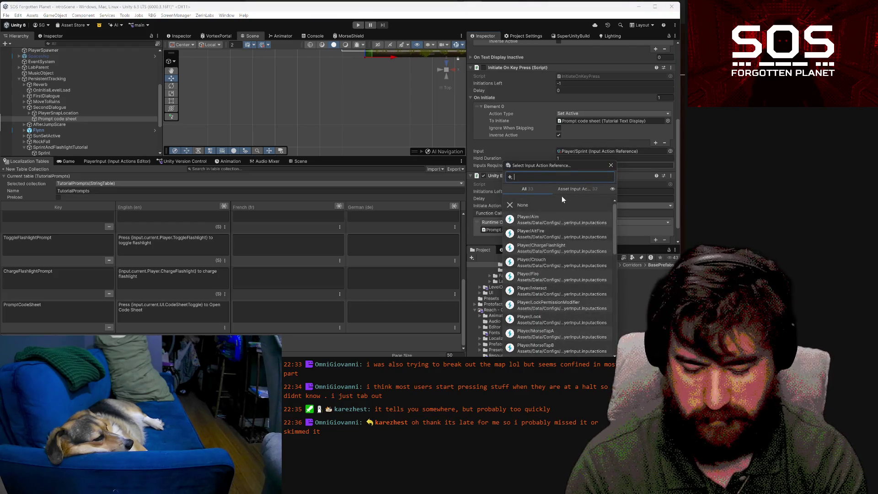
pyautogui.write('code')
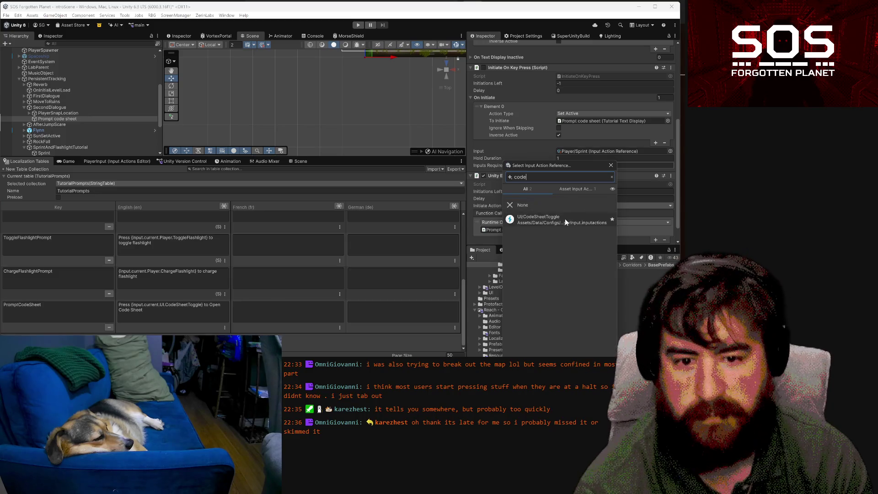
pyautogui.click(565, 220)
pyautogui.doubleClick(565, 221)
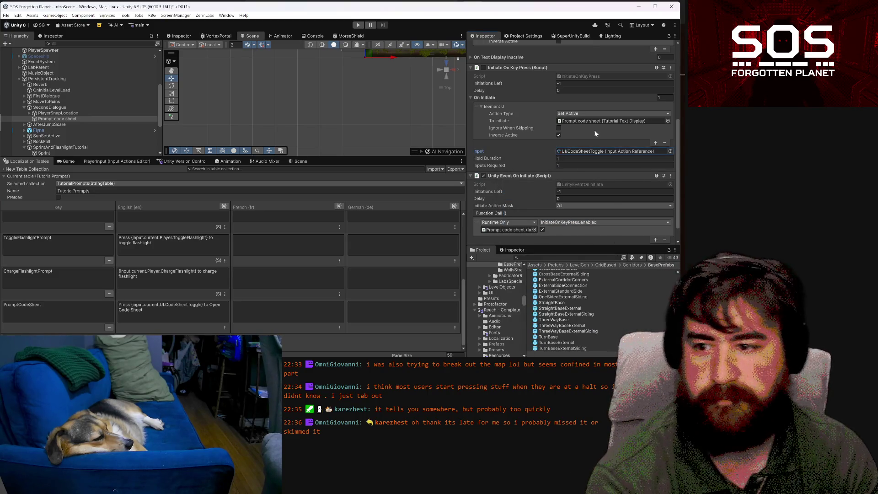
pyautogui.scroll(5, 592, 136)
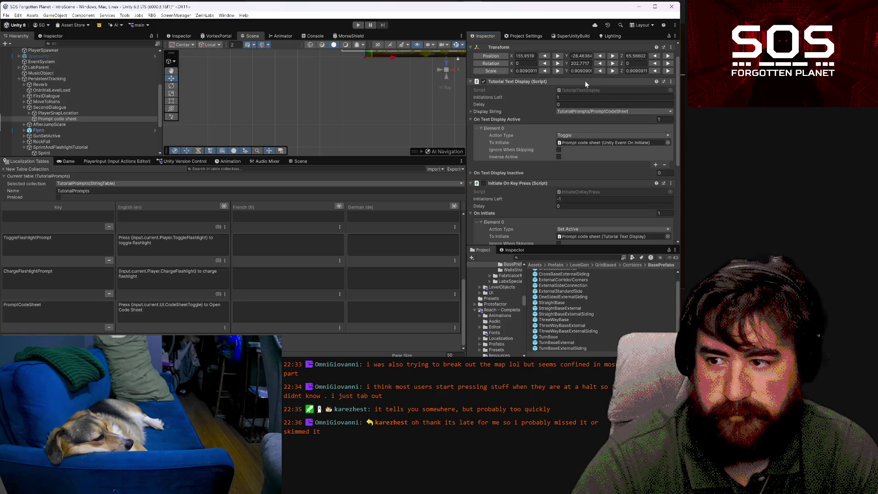
# Select SecondDialogue, adding and then undoing an extra To Track entry
pyautogui.click(472, 111)
pyautogui.click(471, 112)
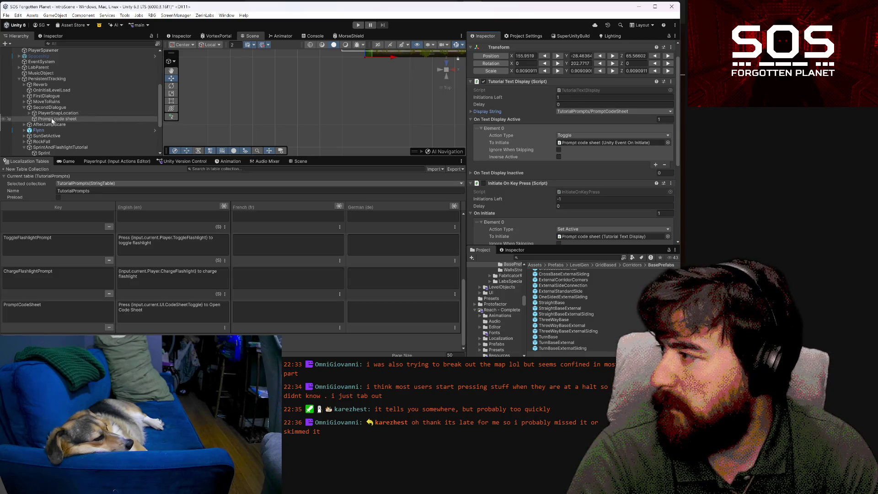
pyautogui.scroll(2, 56, 121)
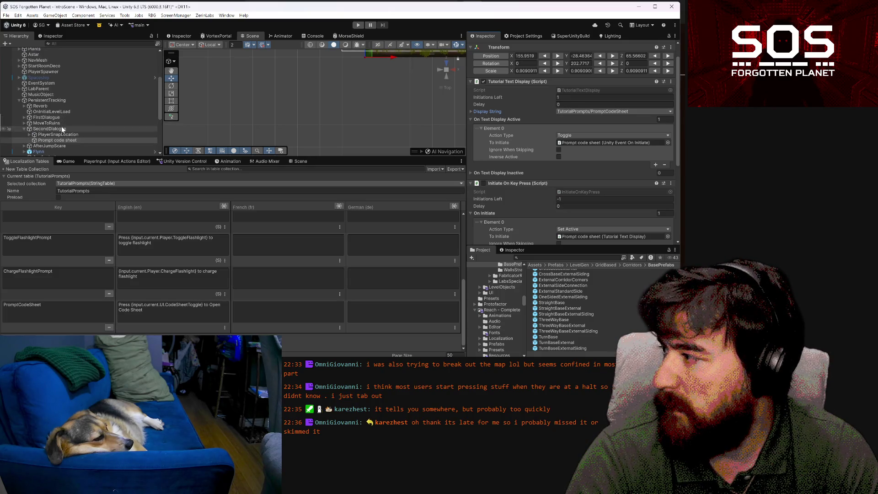
pyautogui.click(49, 128)
pyautogui.scroll(-5, 600, 125)
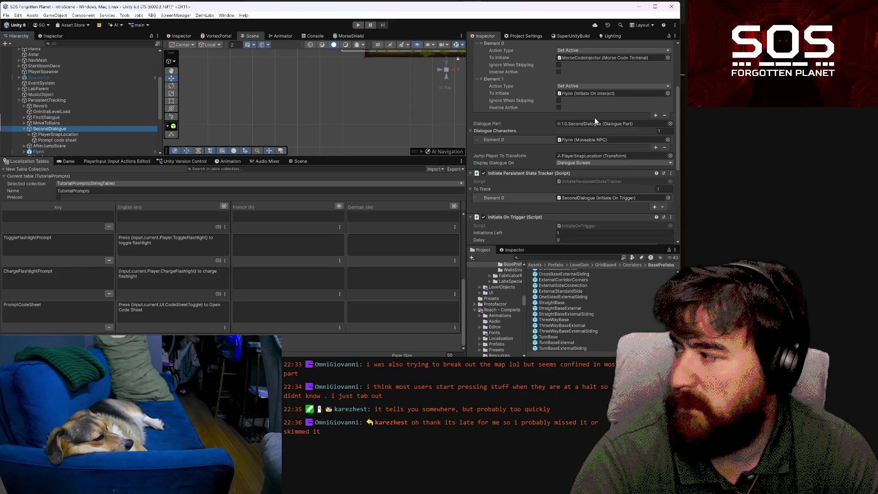
pyautogui.scroll(-1, 594, 117)
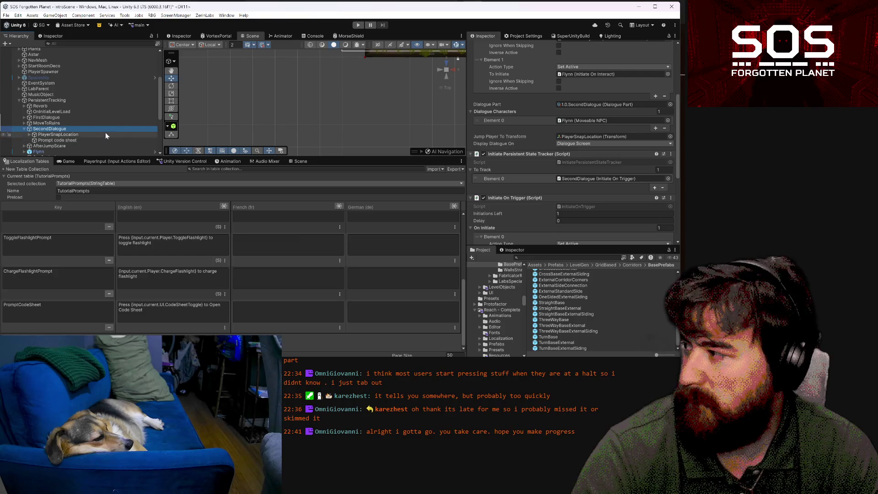
pyautogui.click(654, 188)
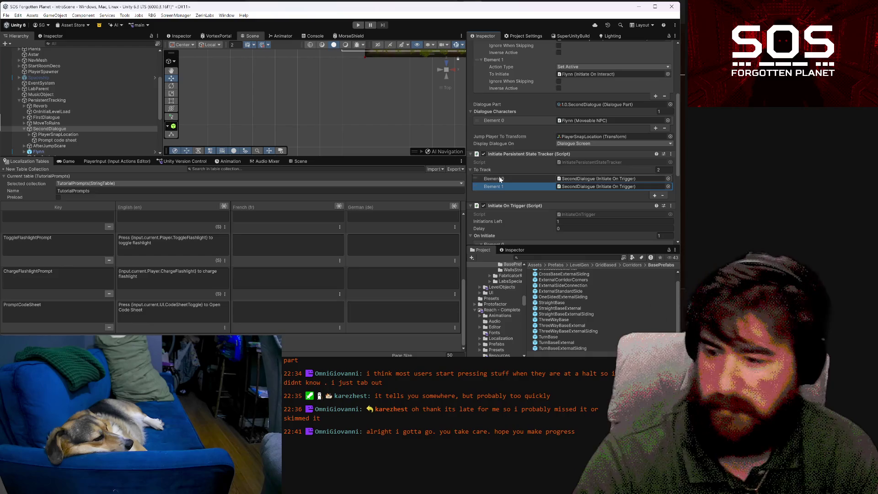
pyautogui.hotkey('ctrl', 'z')
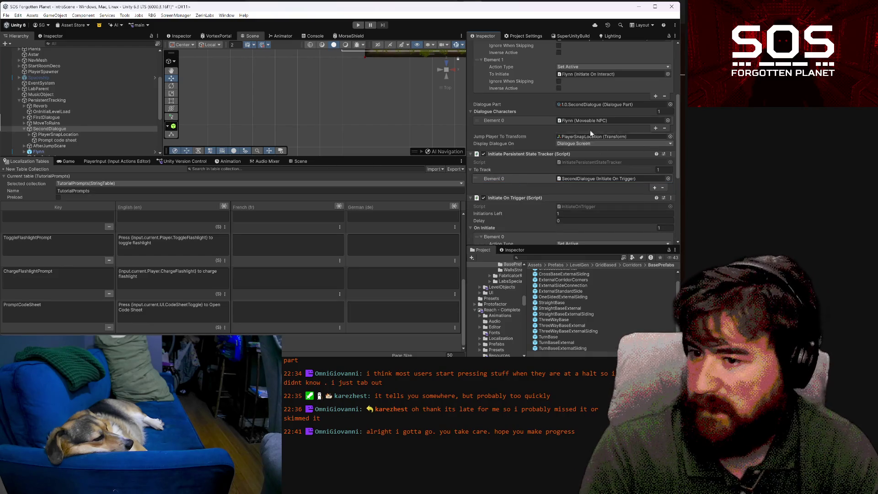
pyautogui.scroll(2, 586, 128)
pyautogui.scroll(2, 578, 126)
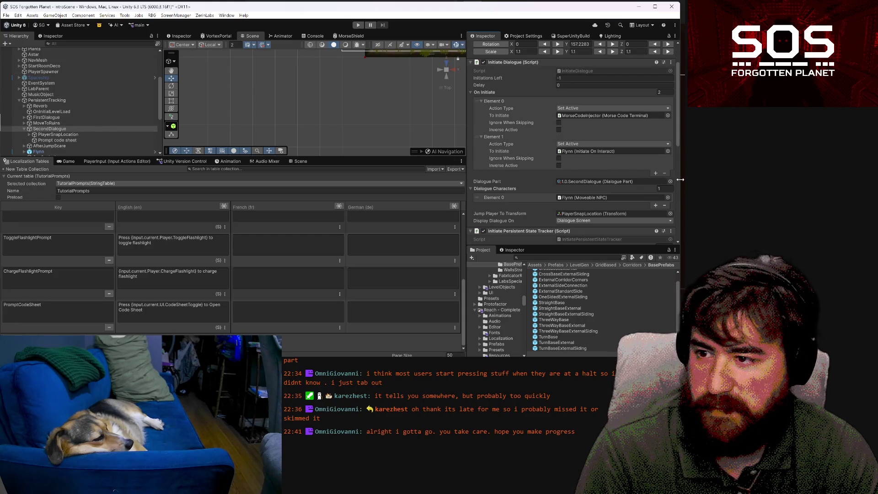
# Add On Initiate Element 2, drag Prompt code sheet into it, then start play mode
pyautogui.click(655, 173)
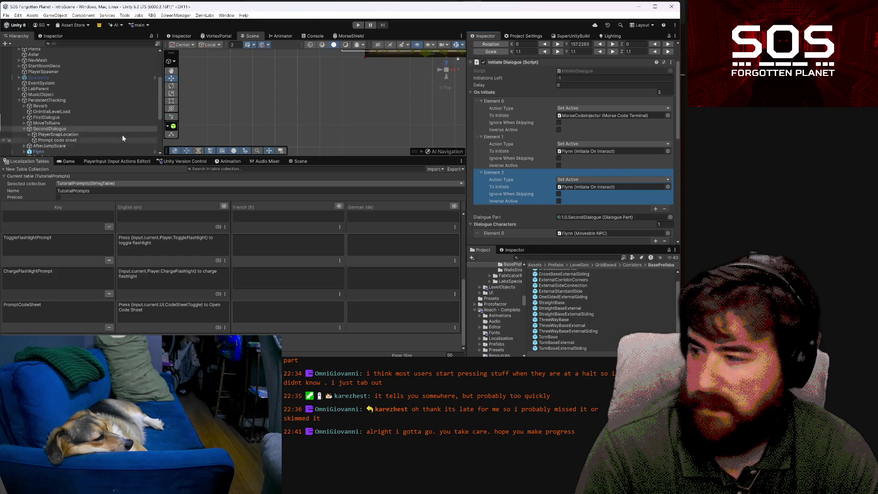
pyautogui.moveTo(45, 139); pyautogui.dragTo(580, 190)
pyautogui.click(87, 100)
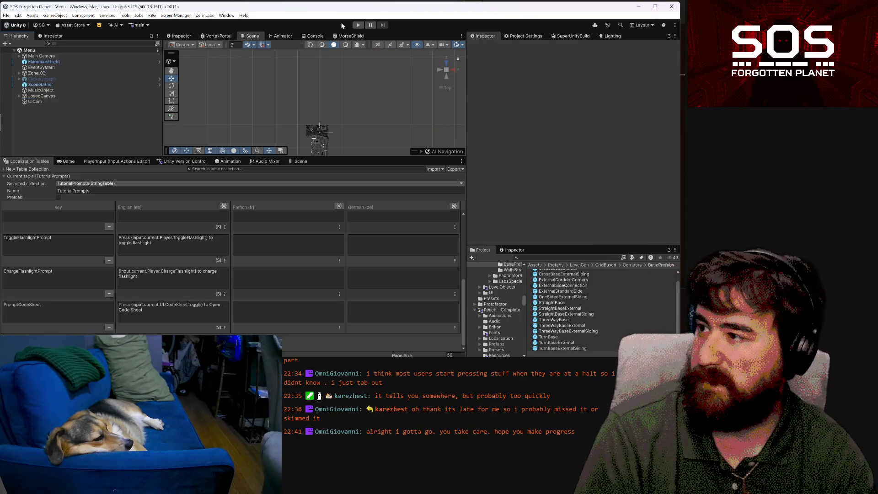
pyautogui.click(358, 26)
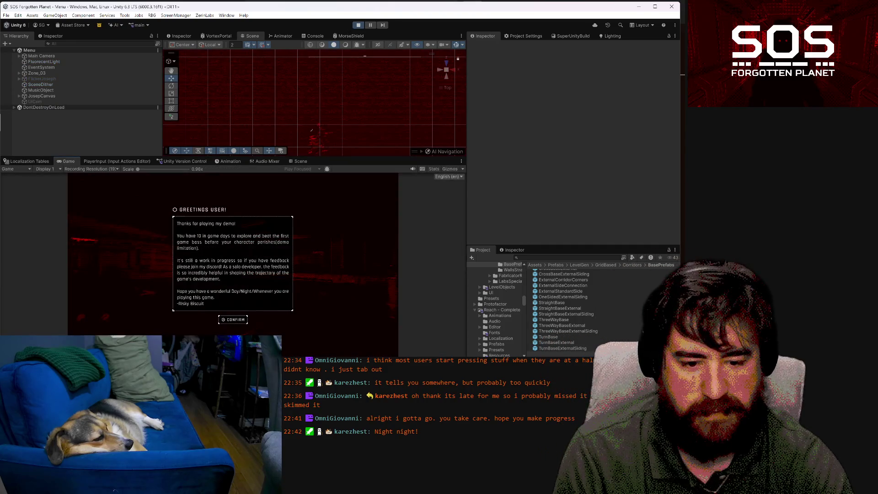
# Switch away from the editor and back, then confirm the 'Greetings User!' welcome message
pyautogui.press('super+d')
pyautogui.hotkey('alt', 'Tab')
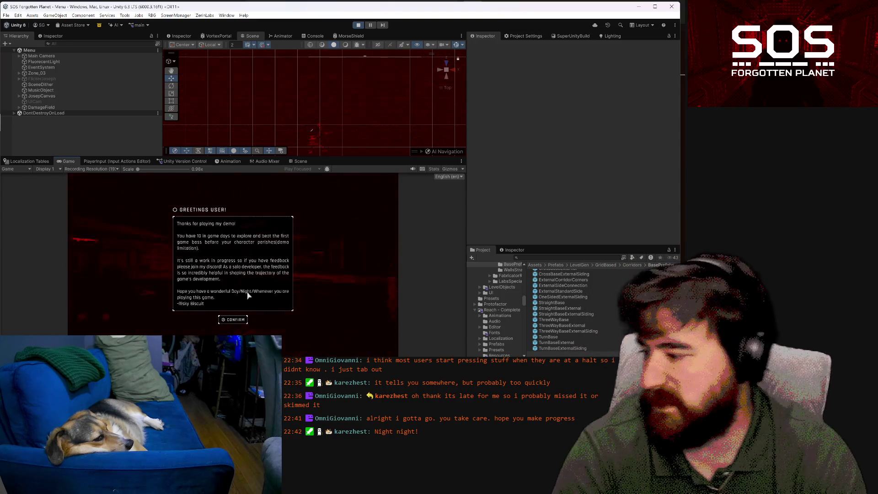
pyautogui.click(239, 319)
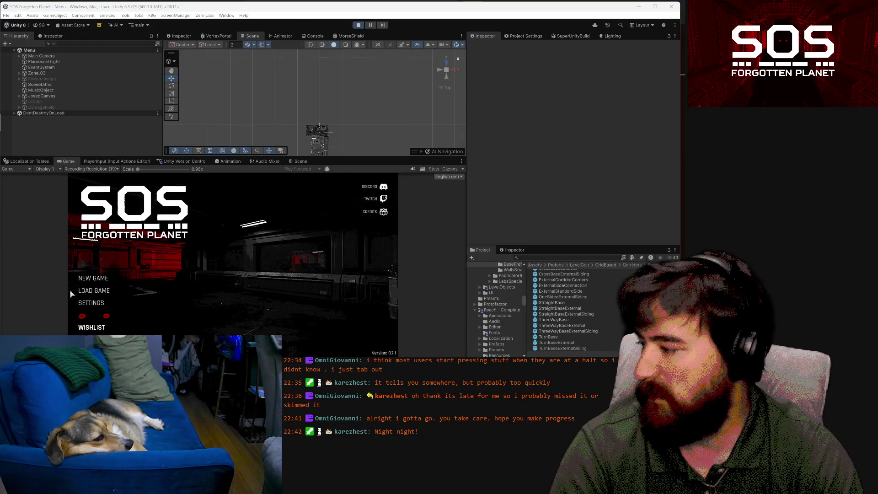
# Load the Slot 1 save into the lab level
pyautogui.press('Return')
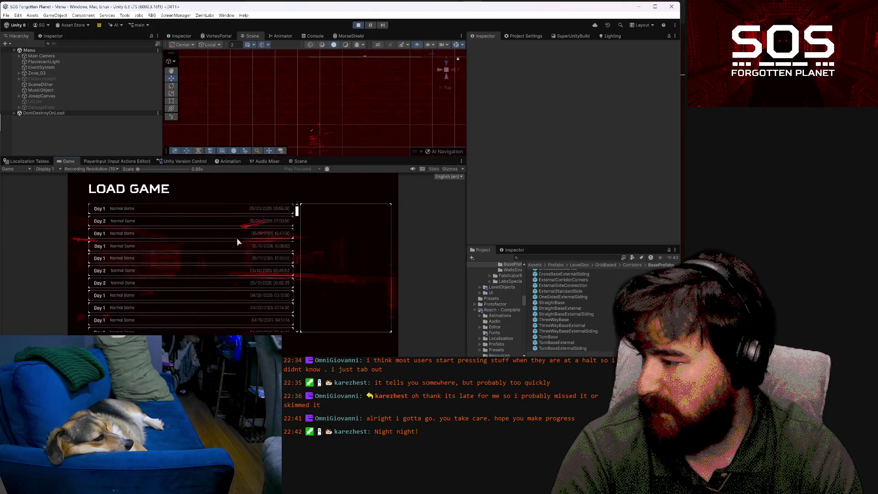
pyautogui.click(247, 210)
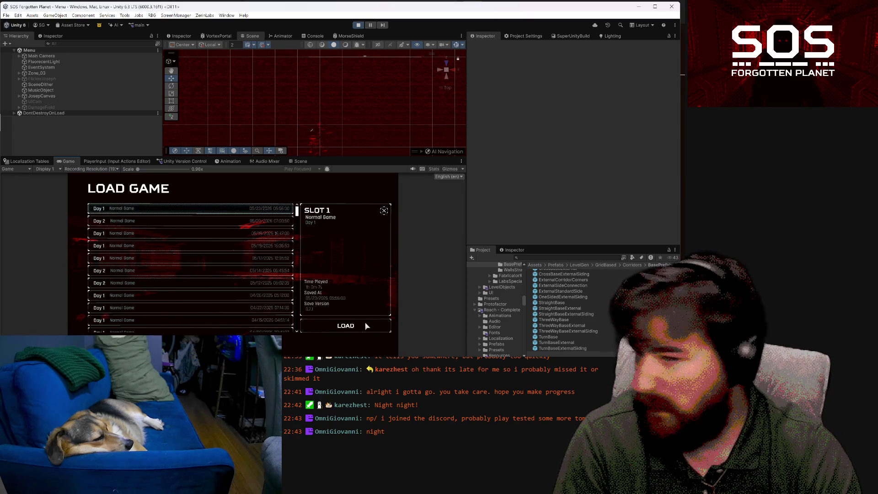
pyautogui.click(367, 327)
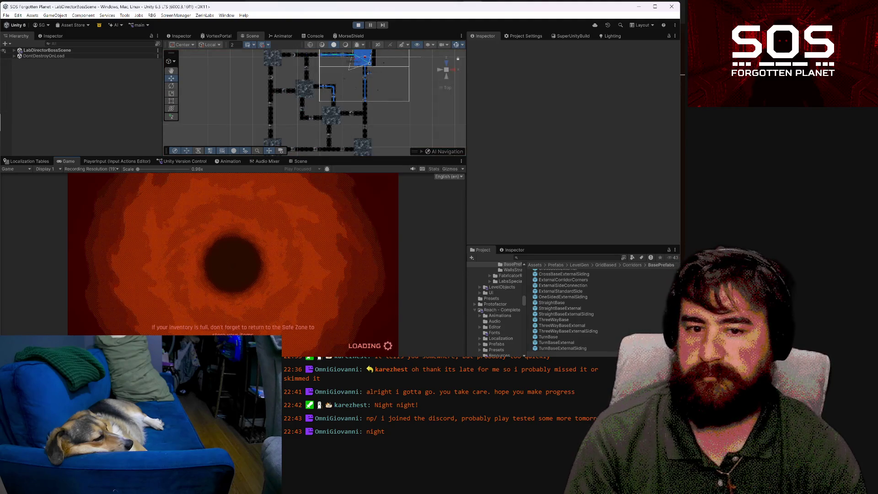
# Walk forward briefly, then pause and confirm quitting to the main menu
pyautogui.press('w')
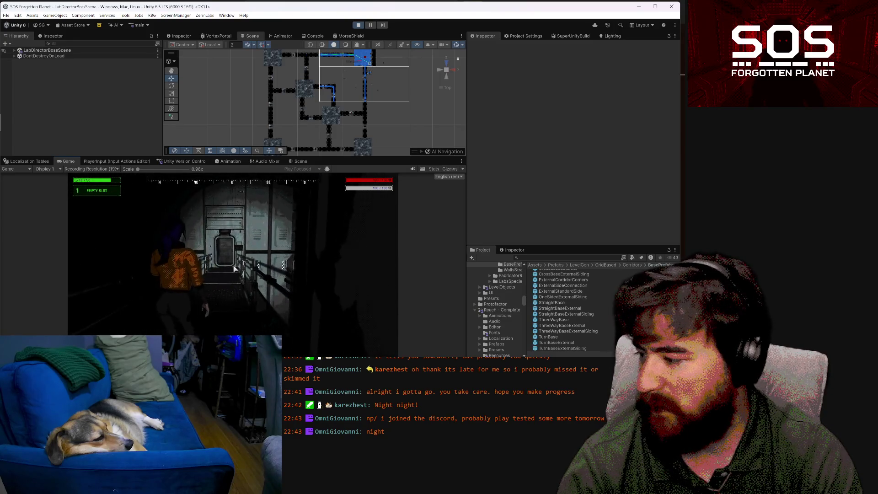
pyautogui.press('Escape')
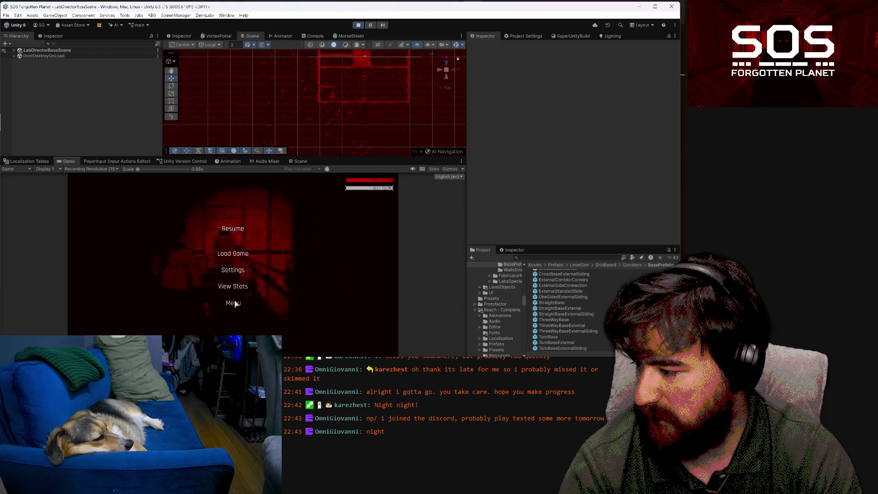
pyautogui.click(233, 302)
pyautogui.click(249, 287)
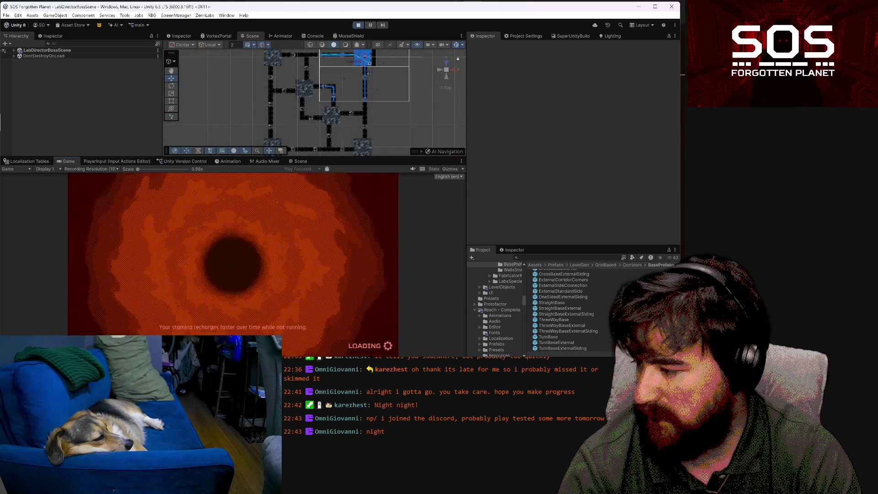
# Start a new game via START GAME on Difficulty Select, advance the FLYNN dialogue, and walk toward the door
pyautogui.click(93, 278)
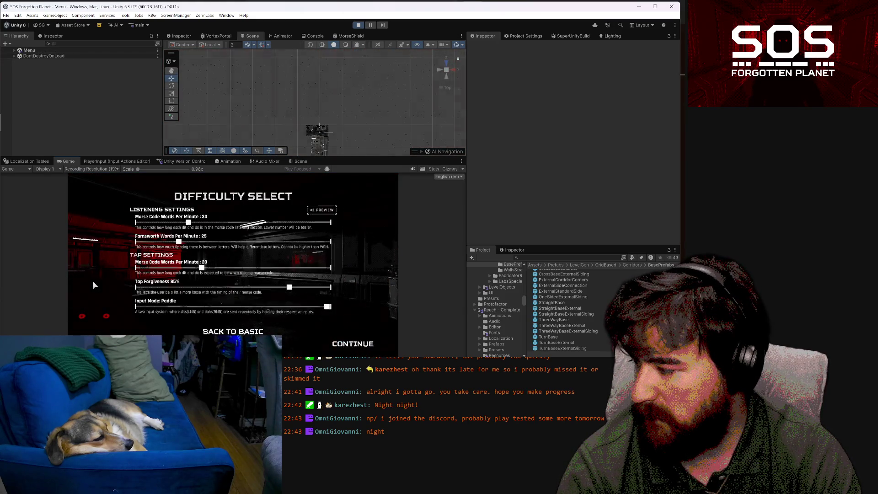
pyautogui.click(339, 341)
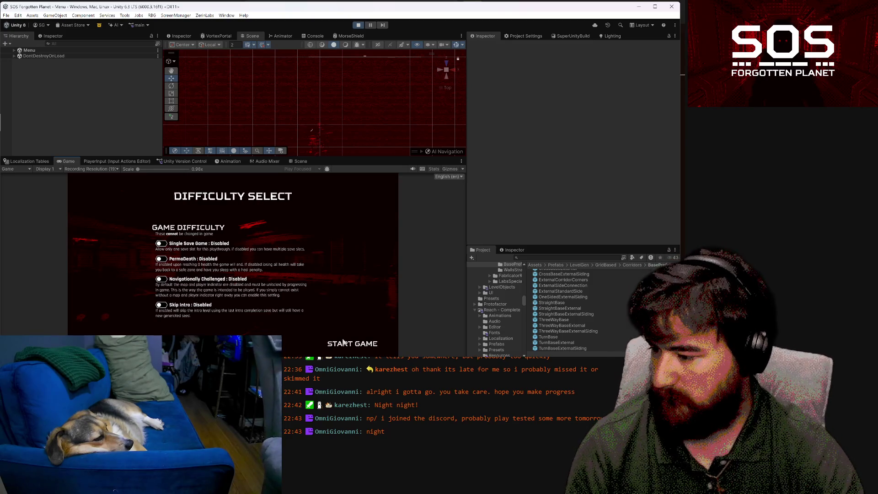
pyautogui.click(343, 343)
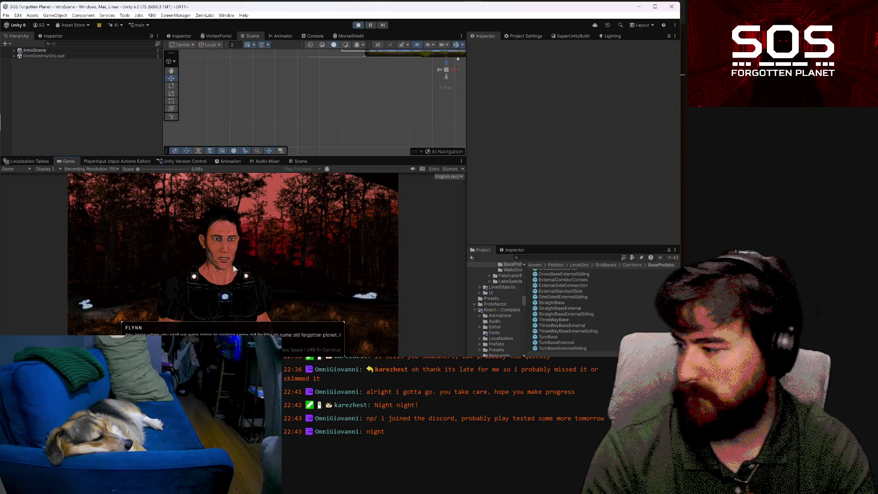
pyautogui.click(233, 267)
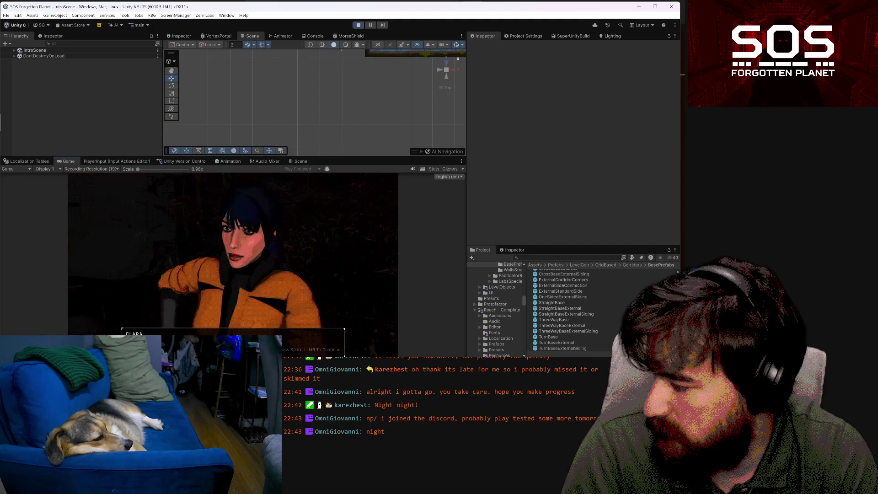
pyautogui.press('w')
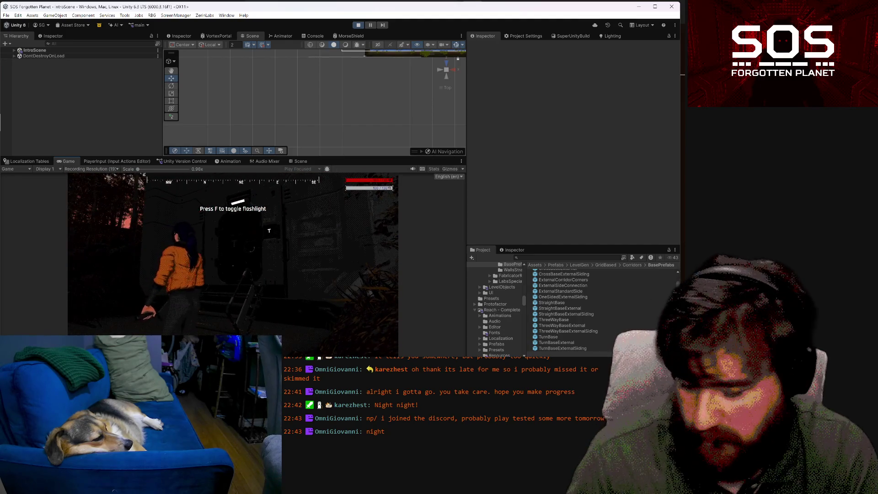
# Toggle the flashlight and walk the player into the next area toward the forest
pyautogui.press('f')
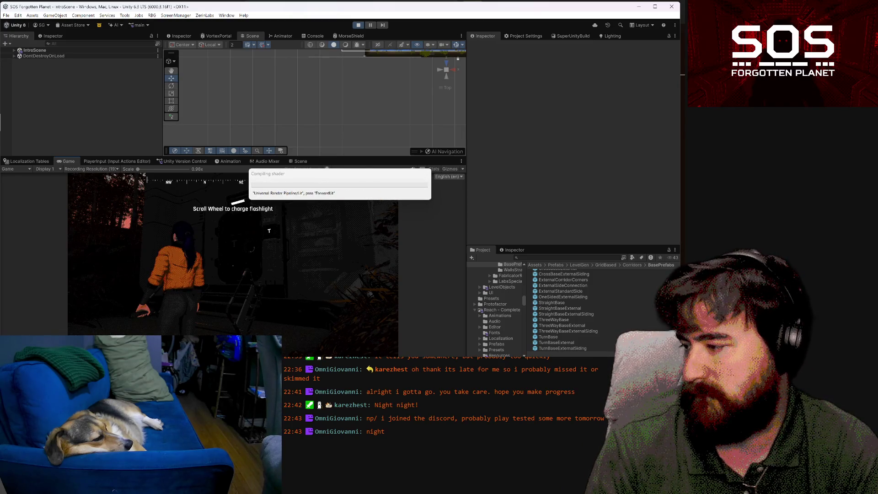
pyautogui.press('w')
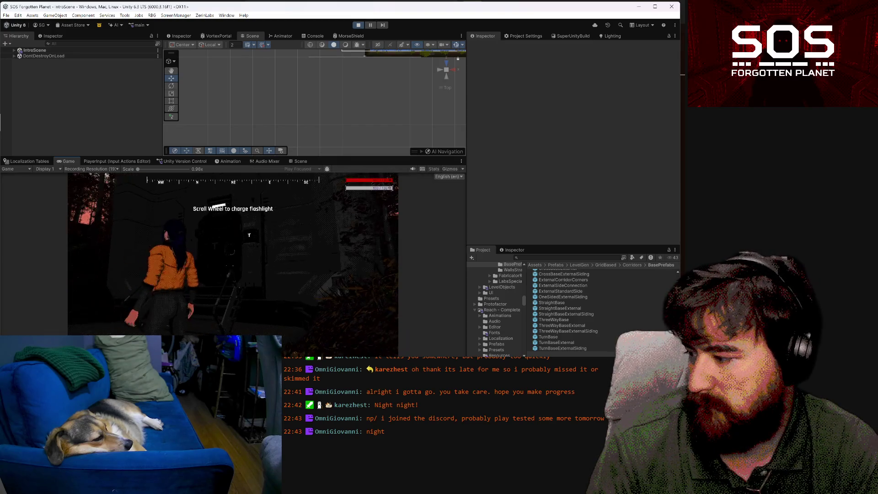
pyautogui.press('w')
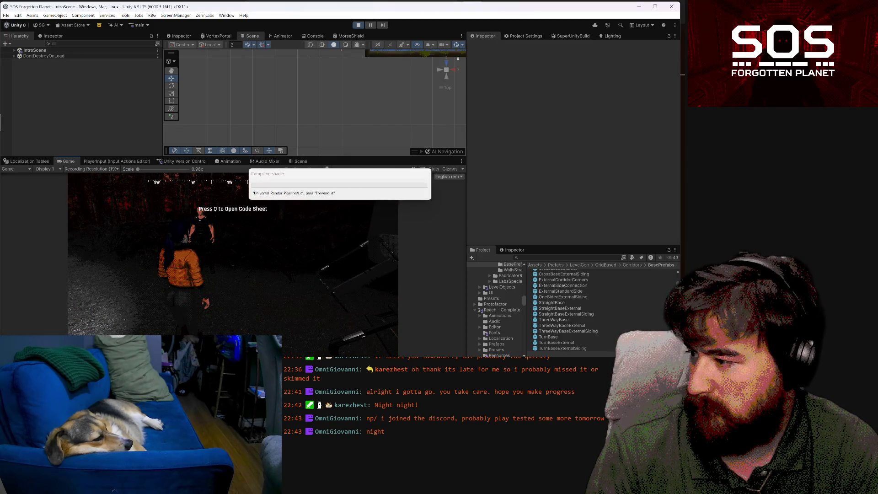
pyautogui.press('w')
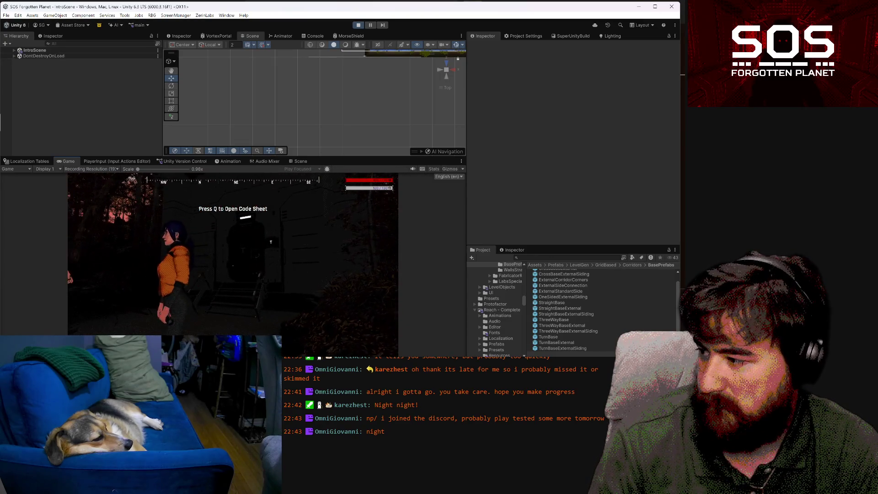
# Toggle the Objectives and Morse code sheet with Q, pause and resume, and expand IntroScene
pyautogui.press('q')
pyautogui.press('q')
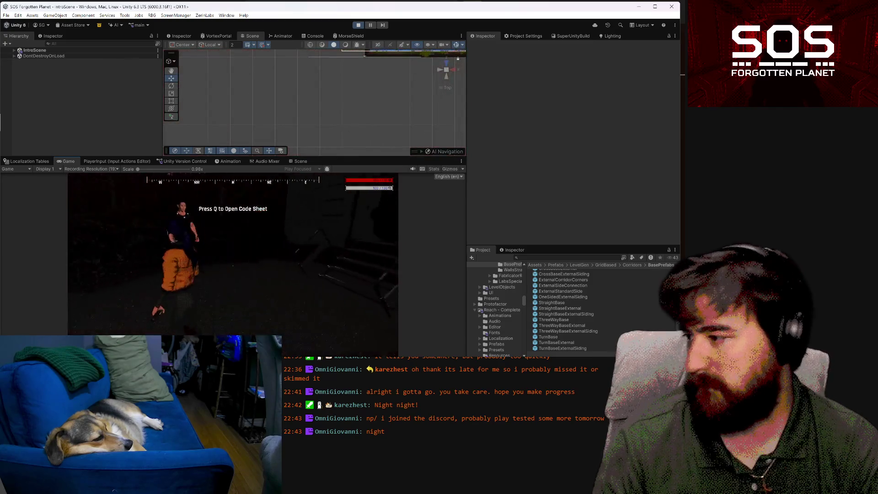
pyautogui.press('q')
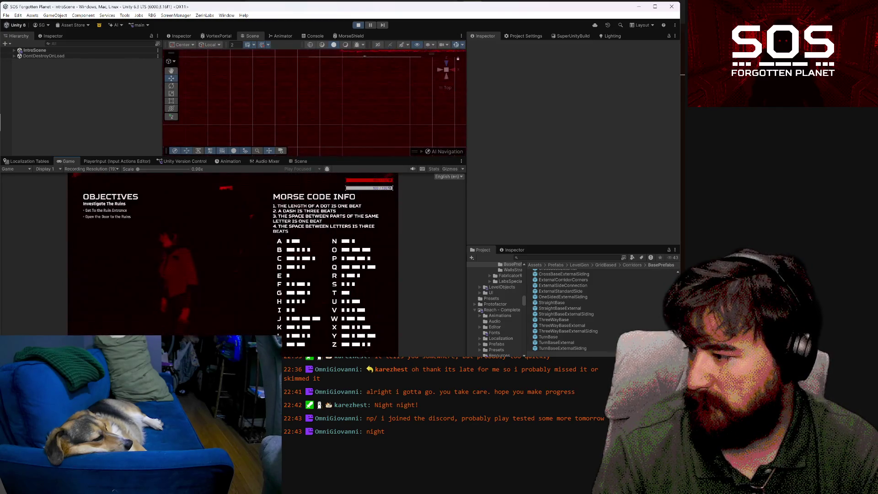
pyautogui.press('q')
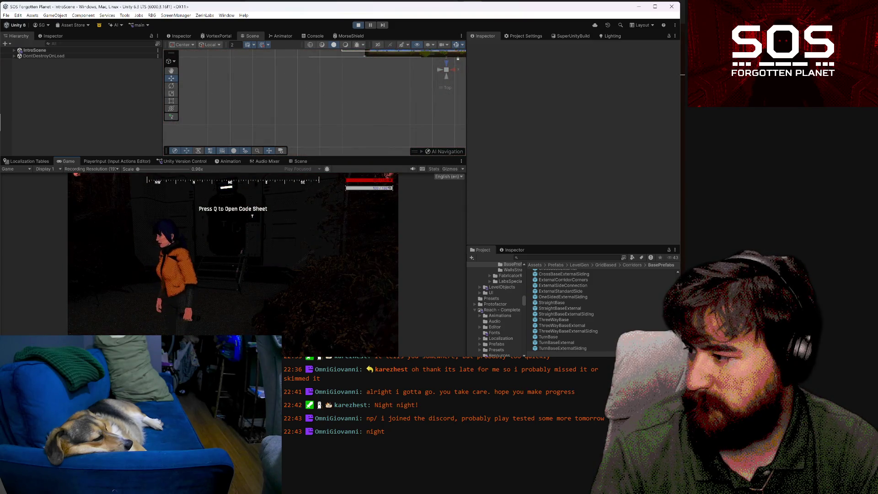
pyautogui.press('q')
pyautogui.press('q')
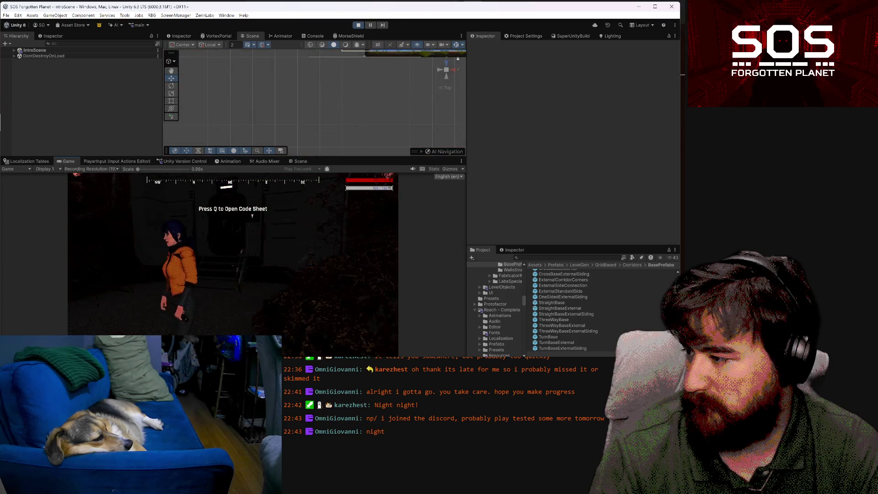
pyautogui.press('Escape')
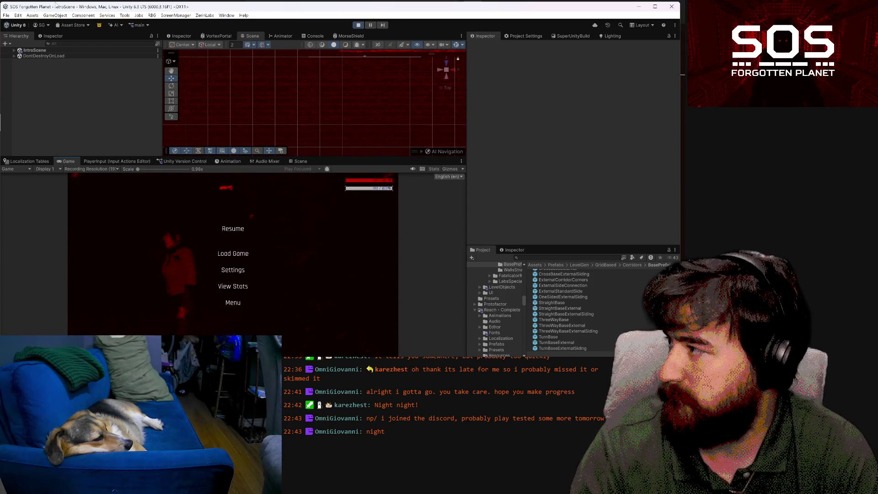
pyautogui.press('Escape')
pyautogui.click(13, 51)
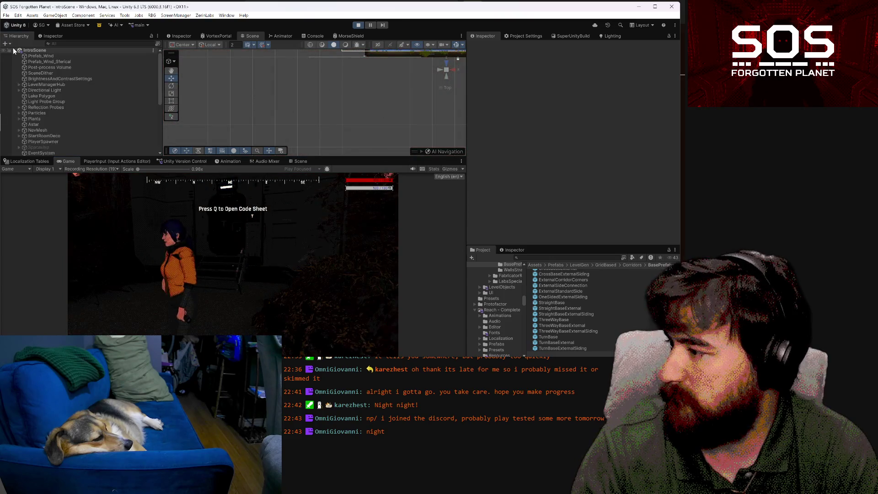
# Select Prompt code sheet under PersistentTracking > SecondDialogue and check its Hold Duration
pyautogui.scroll(-3, 56, 92)
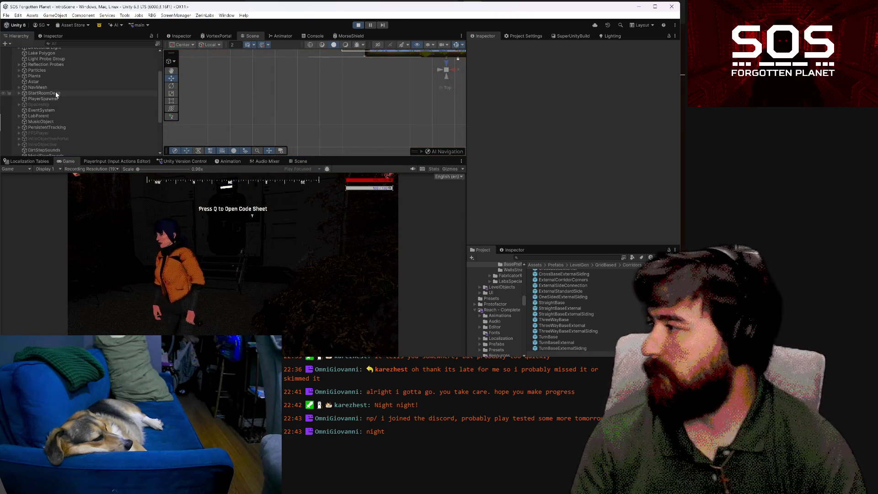
pyautogui.click(19, 128)
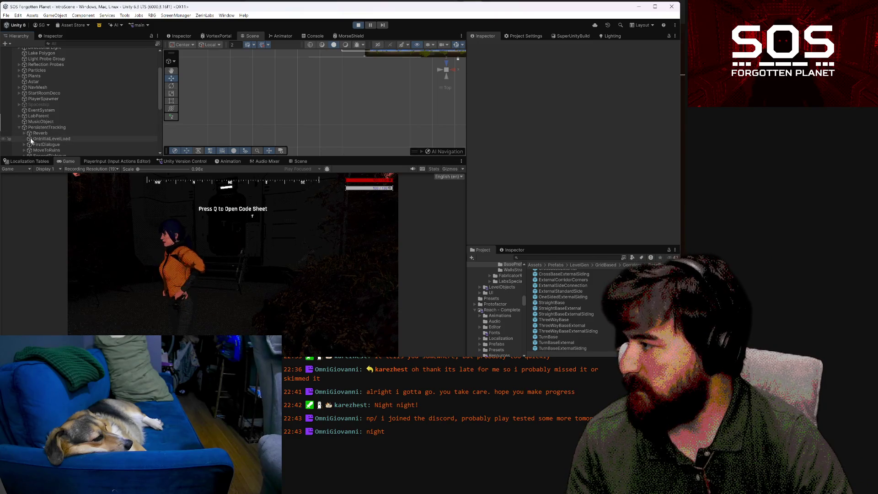
pyautogui.scroll(-2, 23, 147)
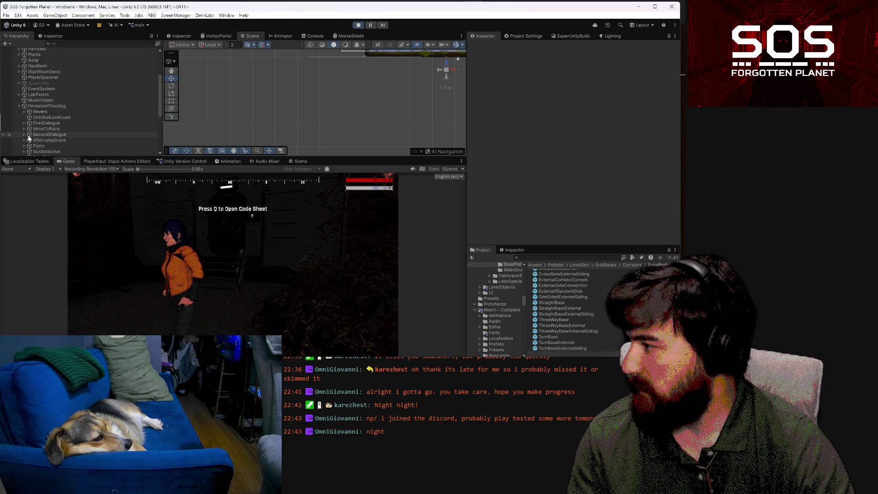
pyautogui.click(24, 135)
pyautogui.click(32, 144)
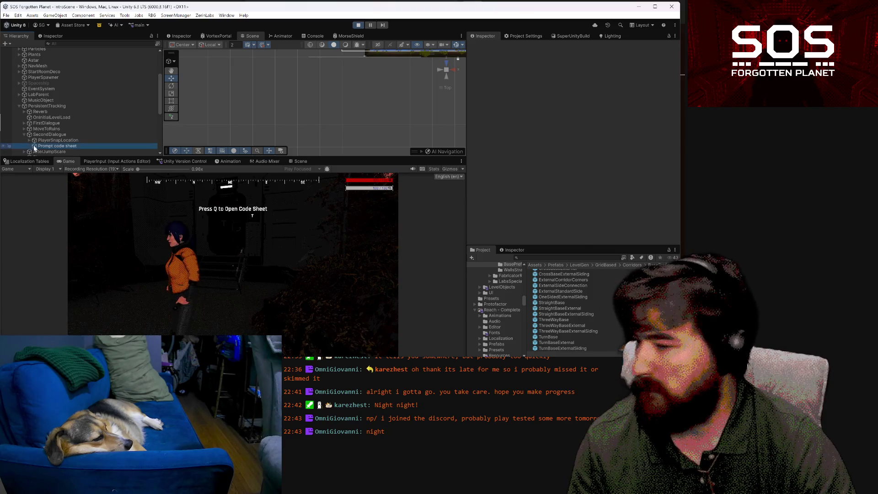
pyautogui.scroll(-3, 536, 113)
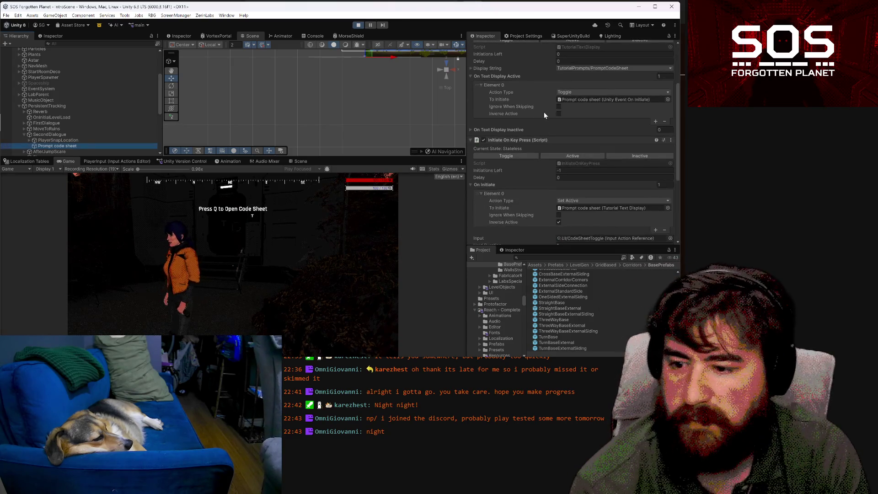
pyautogui.scroll(-2, 547, 114)
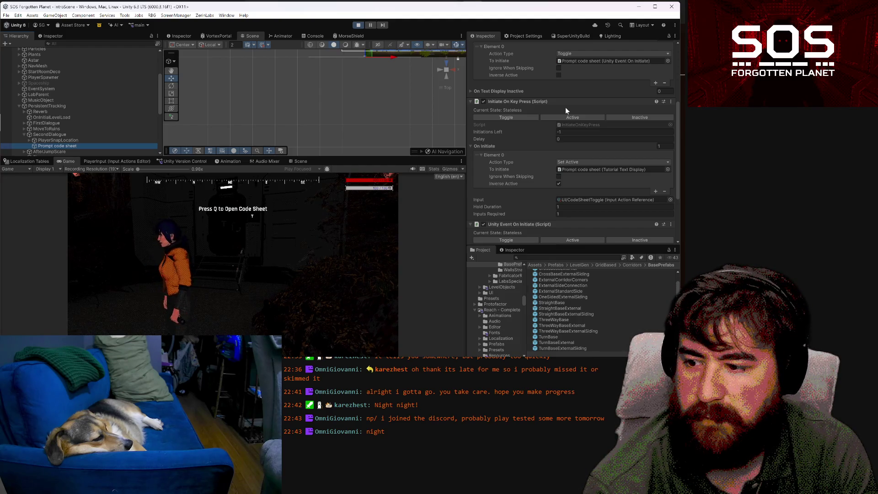
pyautogui.click(568, 207)
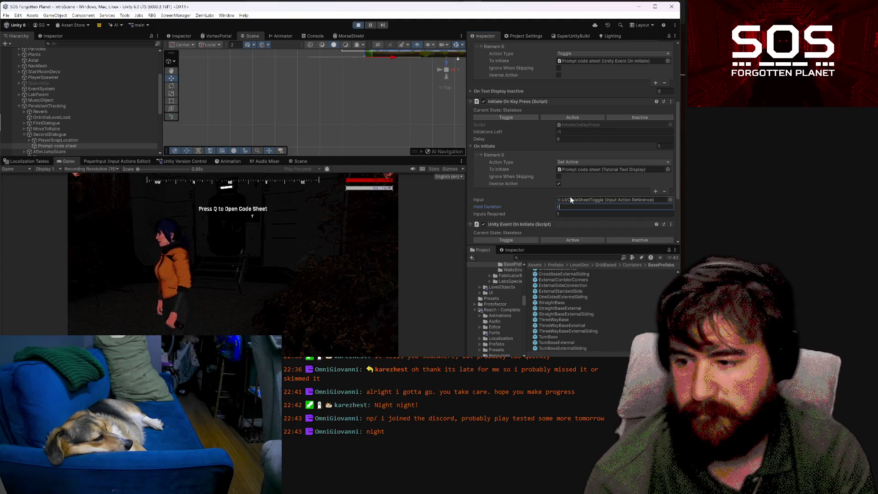
pyautogui.press('Return')
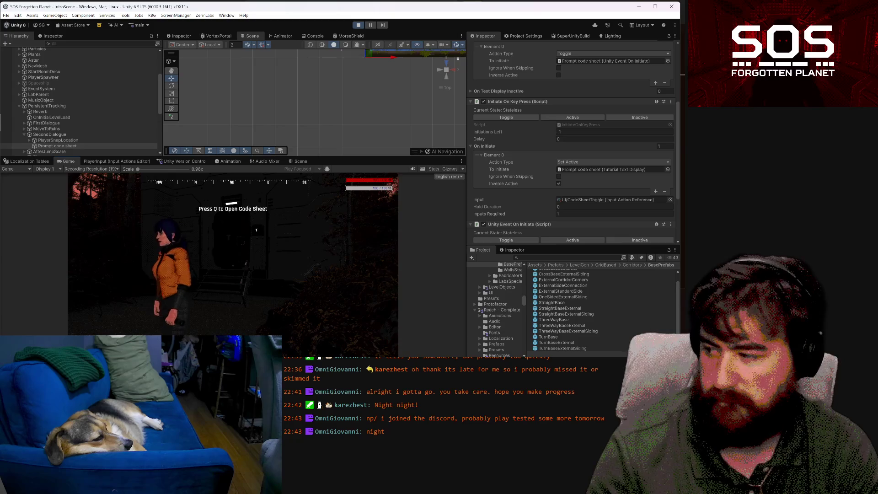
# Retest the code sheet with Q, pause the game, and stop play mode
pyautogui.press('q')
pyautogui.press('q')
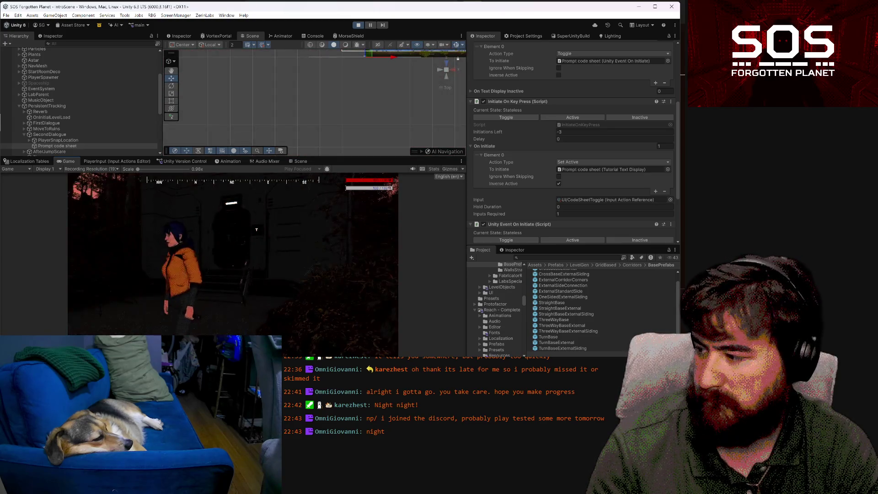
pyautogui.press('Escape')
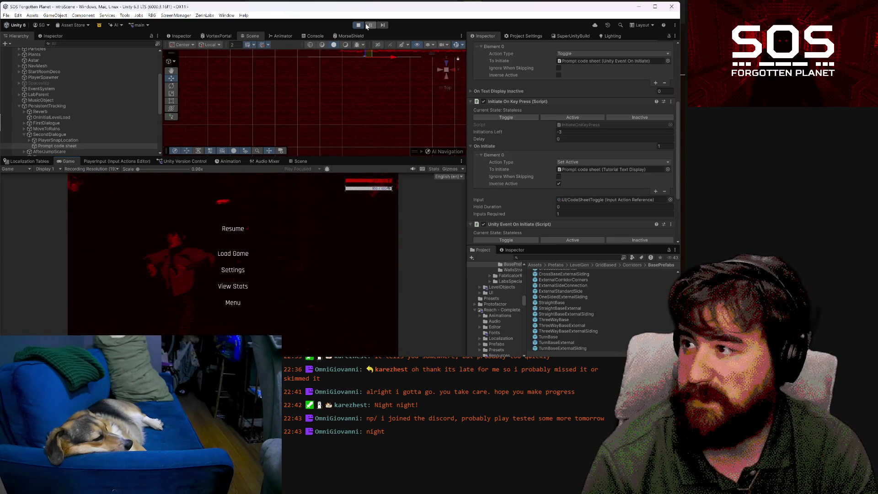
pyautogui.click(360, 26)
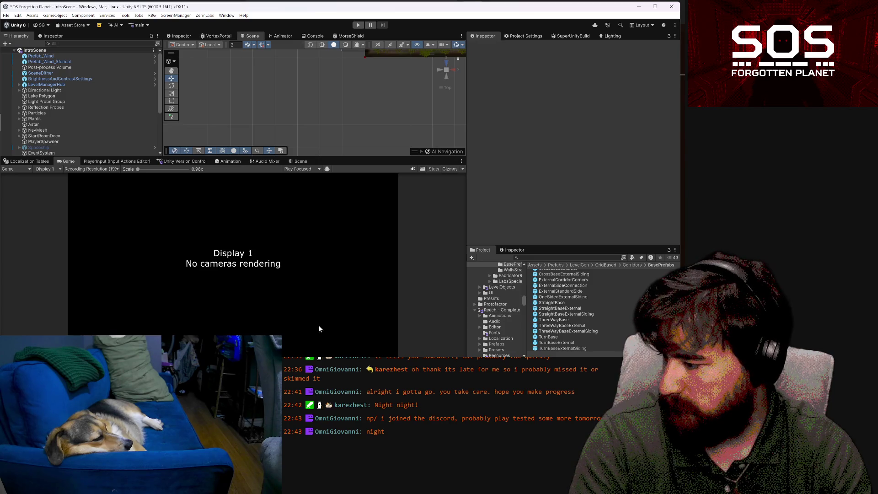
# Set the Prompt code sheet's Initiate On Key Press Hold Duration to 0
pyautogui.scroll(-3, 67, 89)
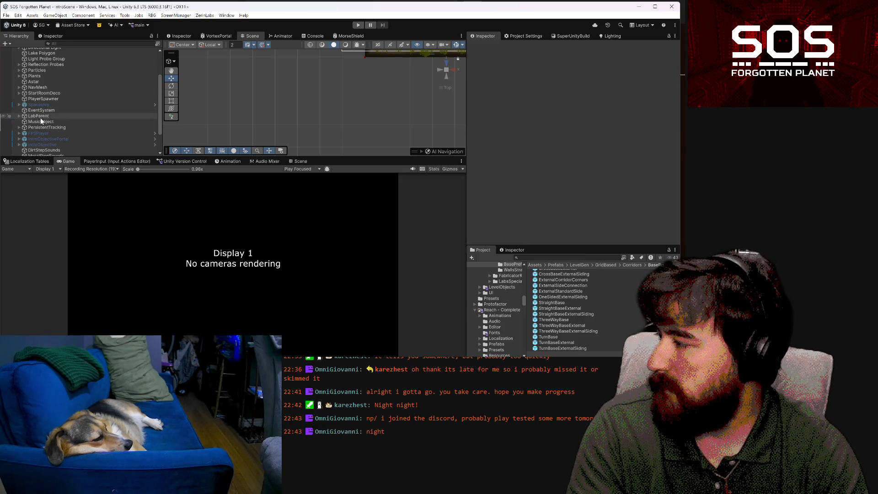
pyautogui.scroll(4, 51, 74)
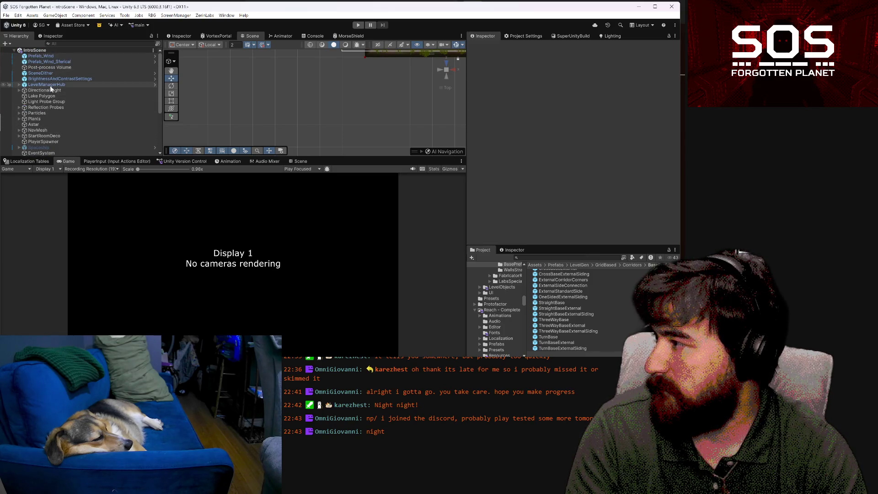
pyautogui.scroll(-4, 47, 84)
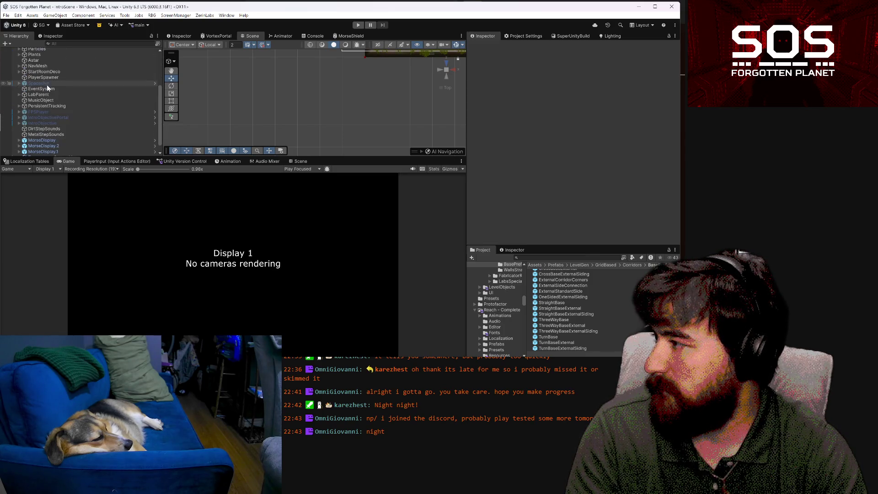
pyautogui.click(20, 106)
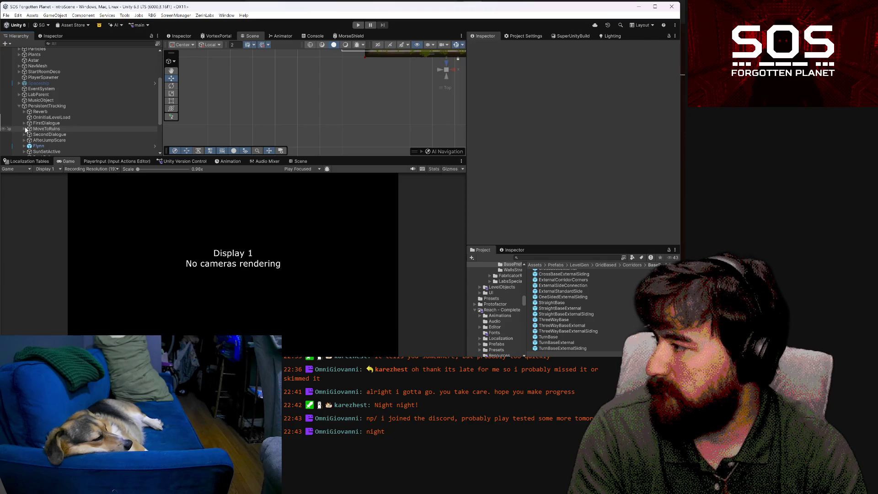
pyautogui.click(24, 134)
pyautogui.scroll(-2, 32, 130)
pyautogui.click(51, 125)
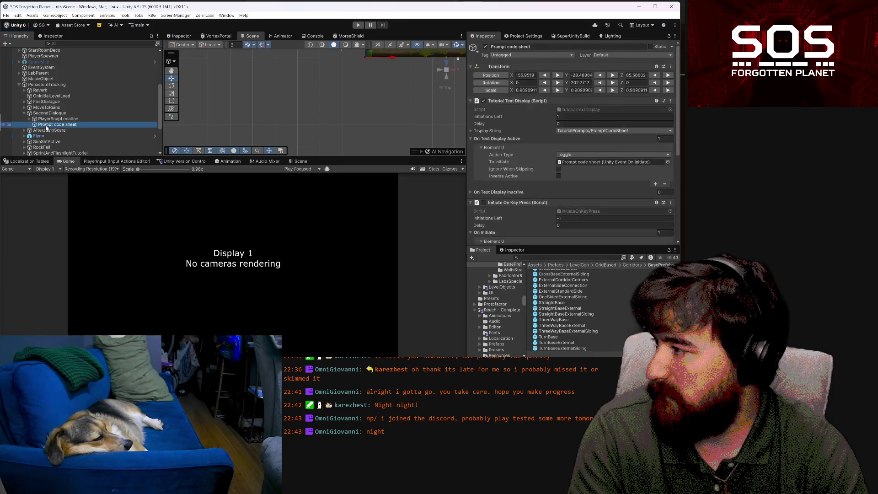
pyautogui.scroll(-1, 576, 163)
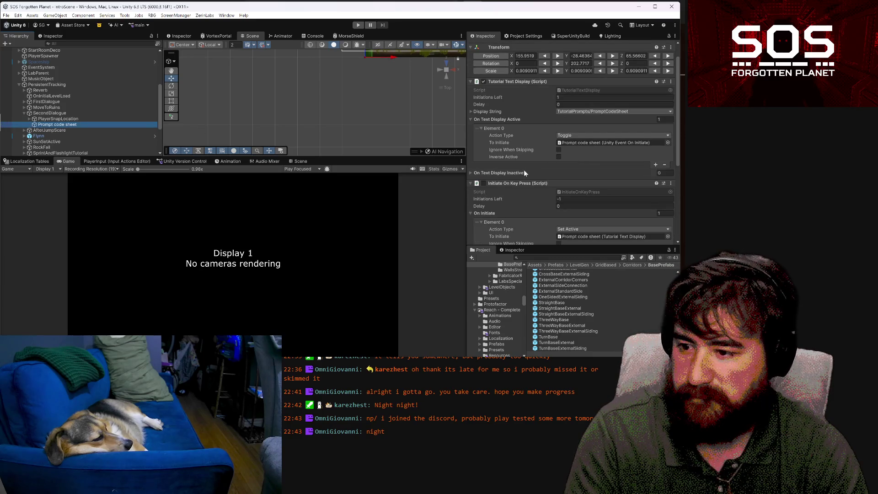
pyautogui.scroll(-3, 583, 190)
pyautogui.click(570, 216)
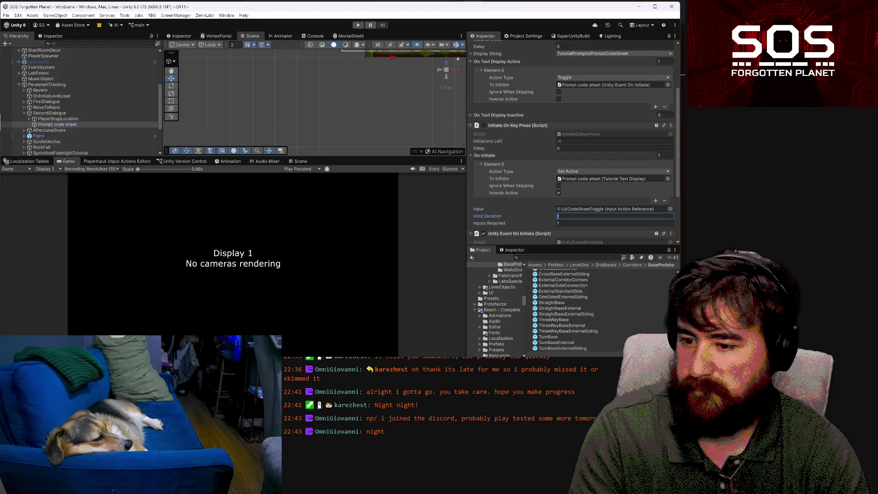
pyautogui.write('0')
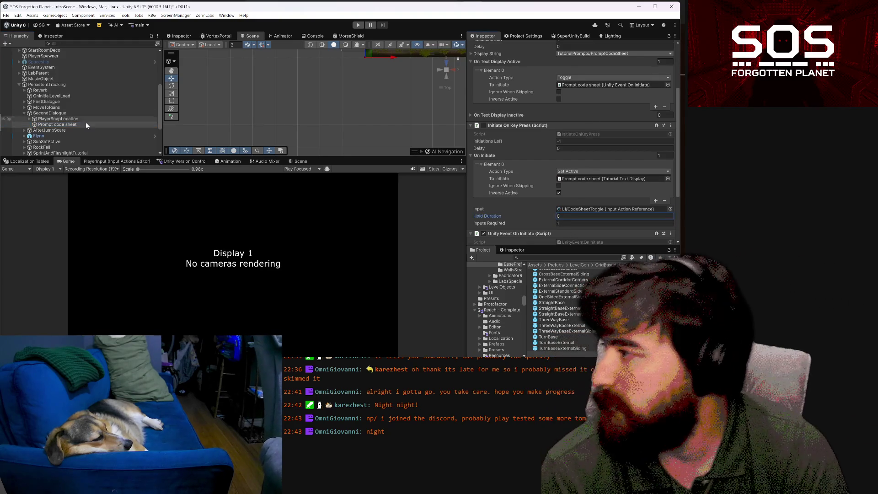
# Inspect PlayerSnapLocation's transform and children, then the SecondDialogue trigger object
pyautogui.click(59, 118)
pyautogui.click(27, 119)
pyautogui.click(27, 119)
pyautogui.click(133, 112)
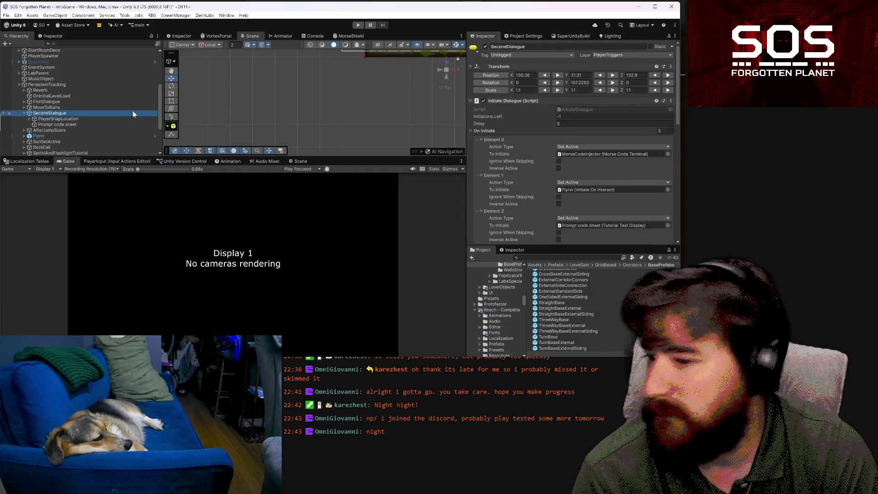
pyautogui.scroll(-3, 572, 147)
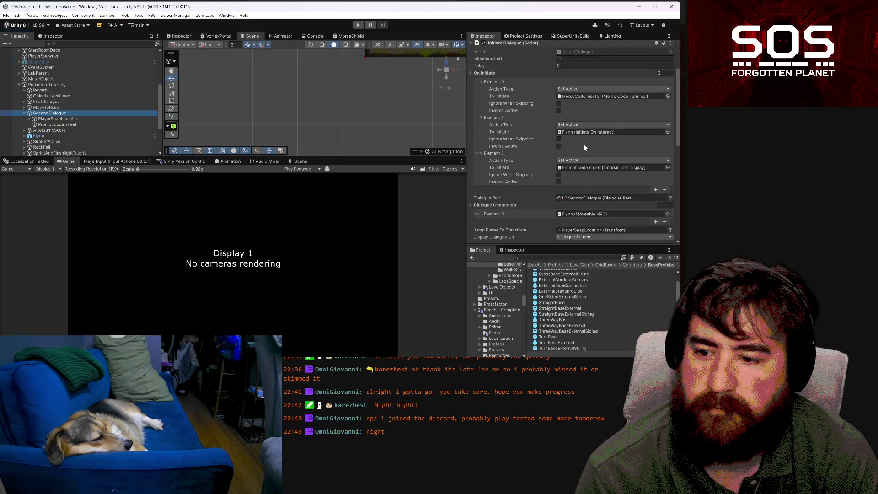
pyautogui.scroll(-2, 584, 147)
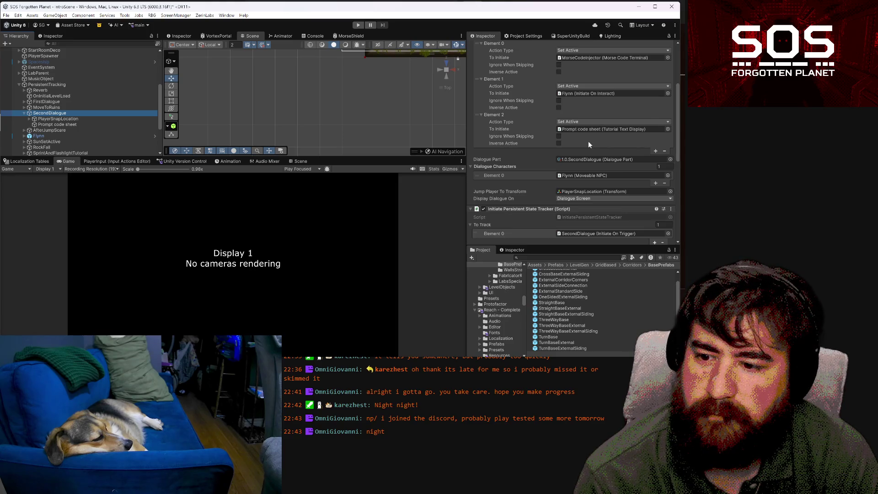
pyautogui.scroll(-2, 587, 143)
pyautogui.scroll(-1, 588, 143)
pyautogui.scroll(-2, 587, 143)
pyautogui.scroll(-1, 587, 143)
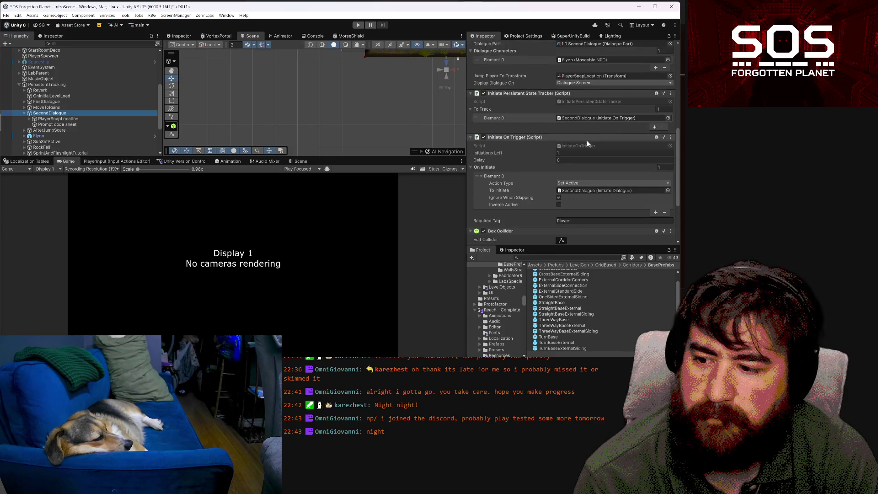
pyautogui.scroll(-4, 586, 142)
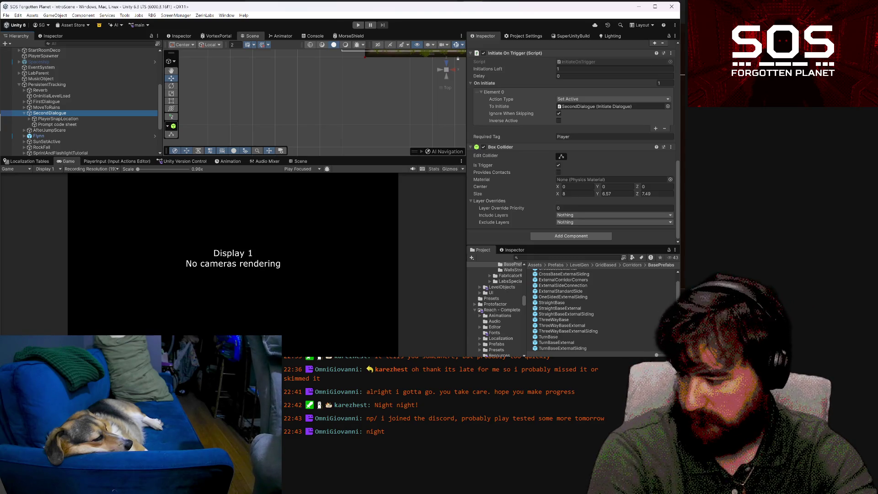
pyautogui.moveTo(202, 344)
pyautogui.click(201, 326)
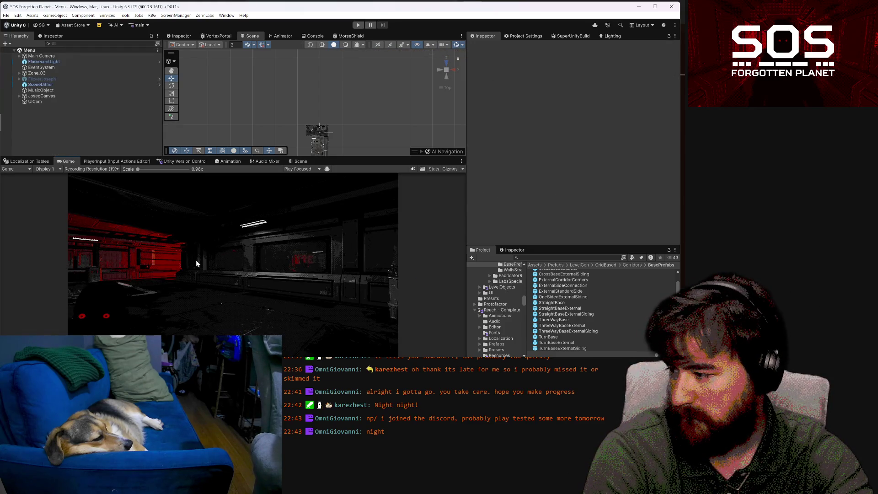
# Enter play mode, dismiss the welcome message, and load the first save slot
pyautogui.click(362, 26)
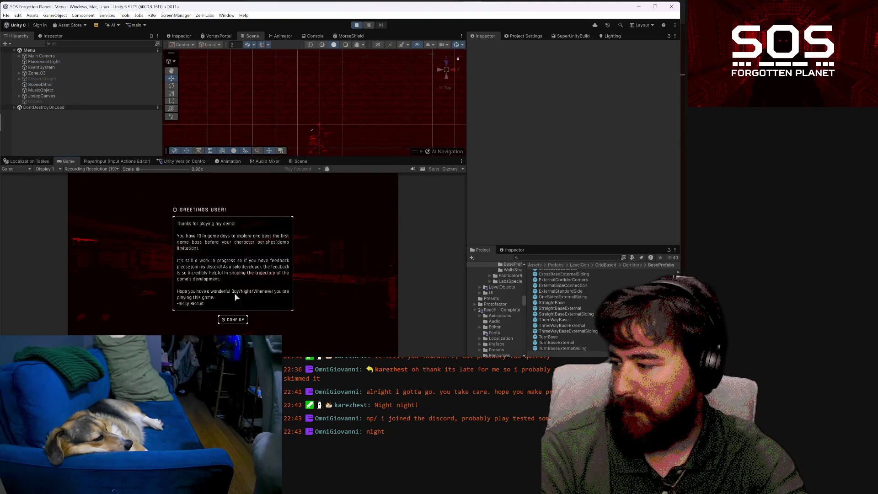
pyautogui.click(235, 320)
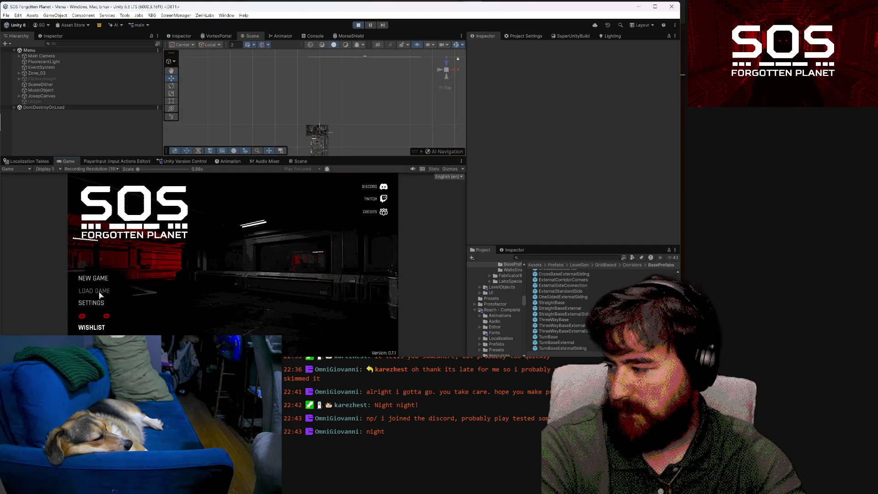
pyautogui.click(99, 291)
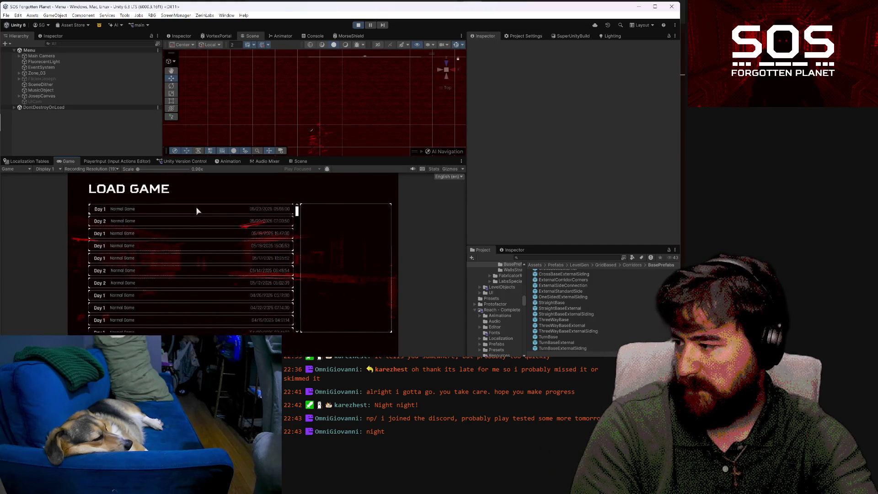
pyautogui.click(183, 209)
pyautogui.click(350, 326)
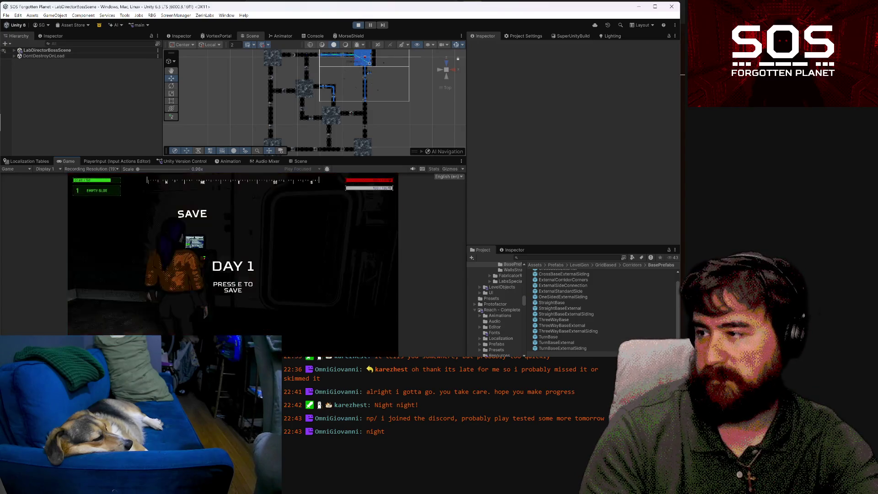
# Walk down the corridor to the wall terminal, skip the IGOR dialogue, and pause
pyautogui.press('d')
pyautogui.press('w')
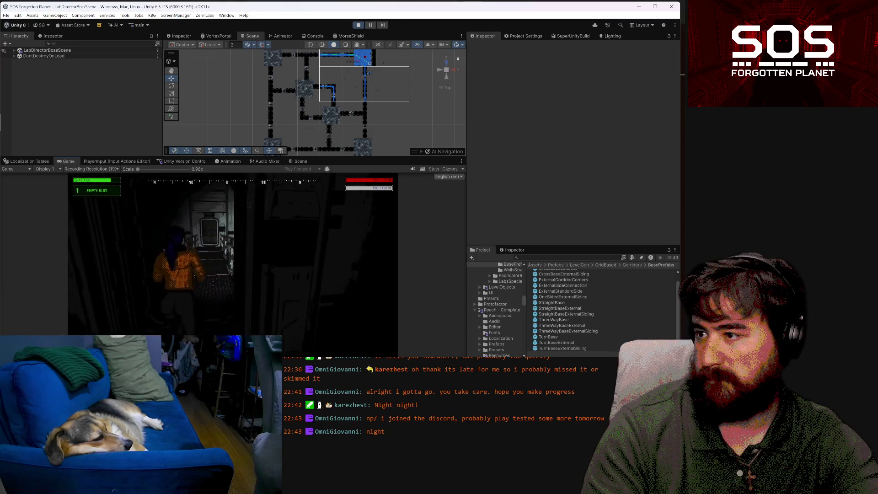
pyautogui.press('w')
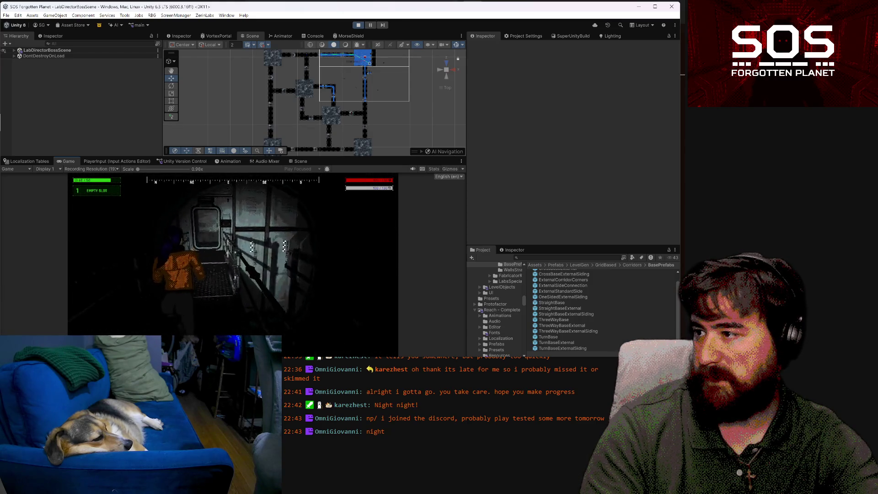
pyautogui.press('e')
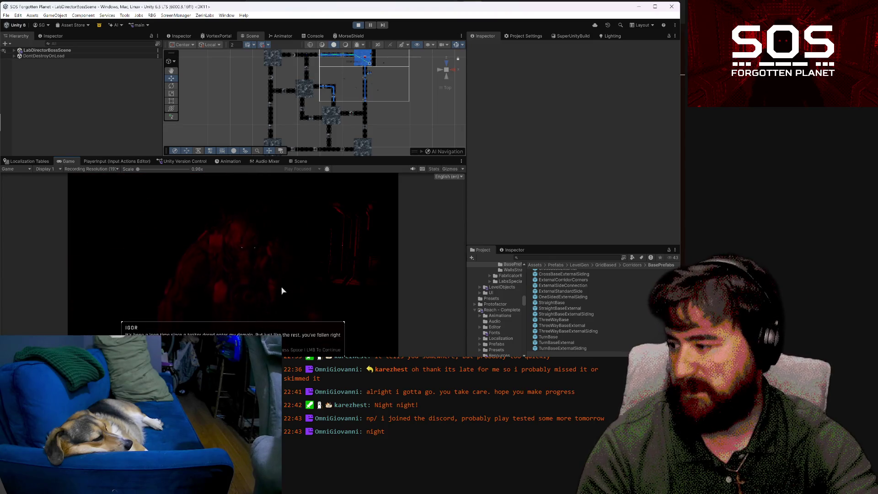
pyautogui.press('space')
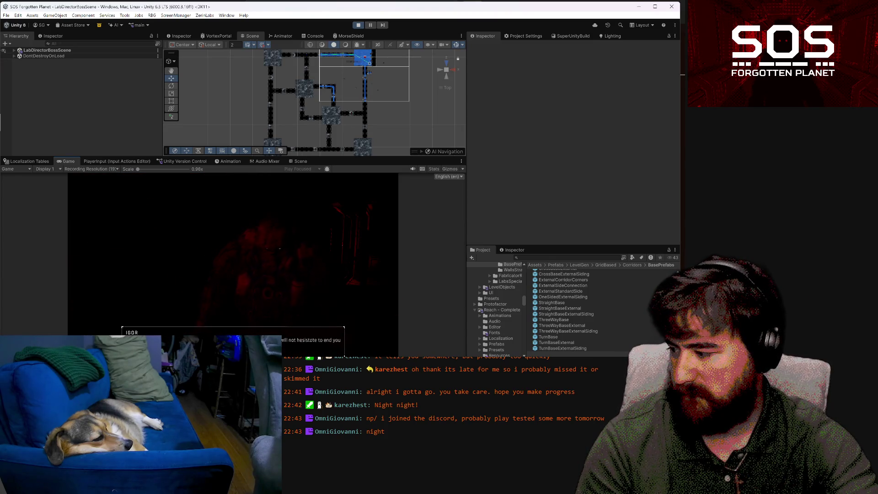
pyautogui.press('space')
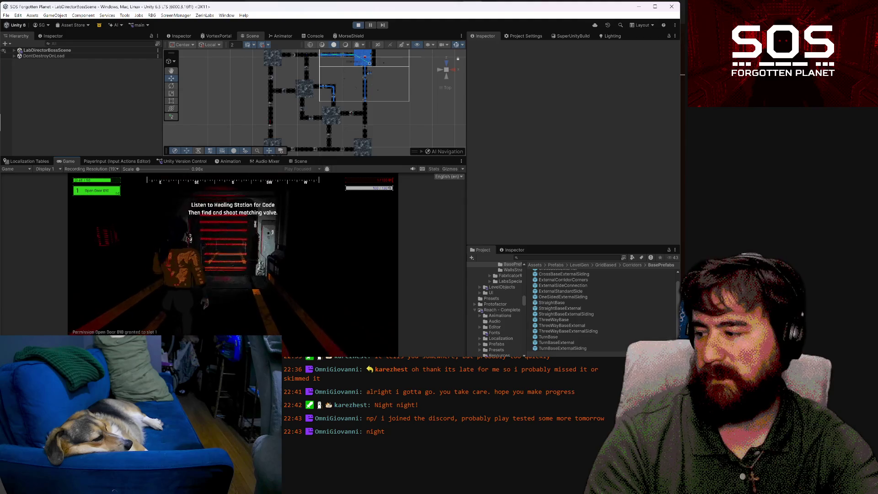
pyautogui.press('Escape')
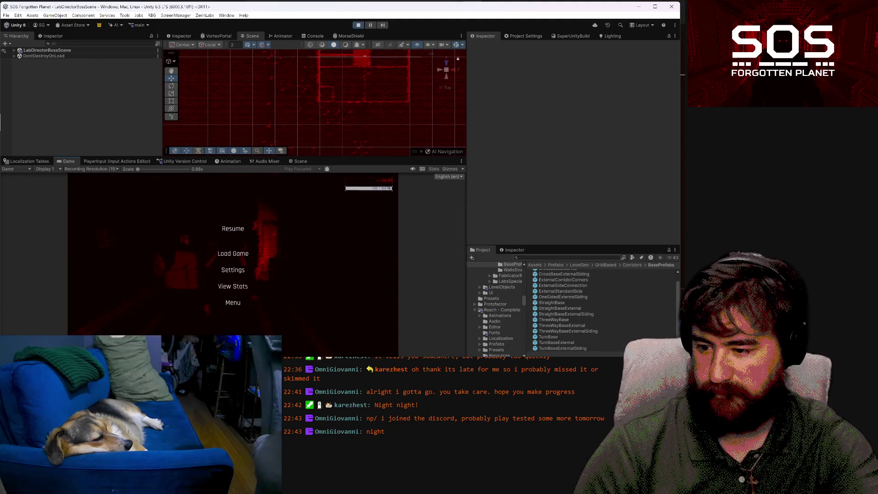
# Search for and open the HazardDoor prefab, then inspect MorseCodeInjector and the Area trigger collider
pyautogui.write('ha')
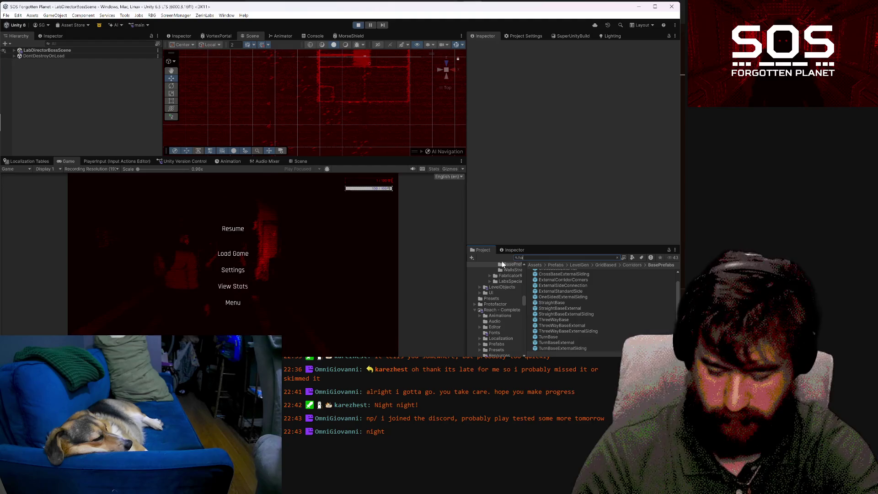
pyautogui.write('zard')
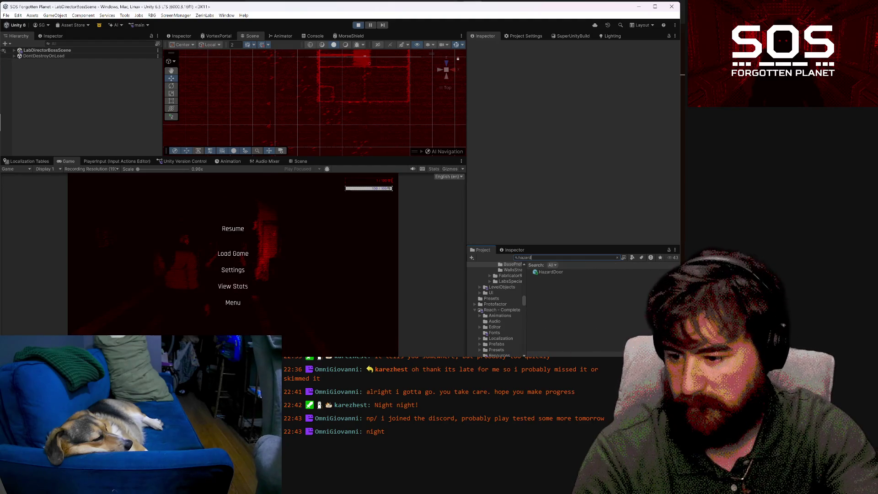
pyautogui.click(558, 271)
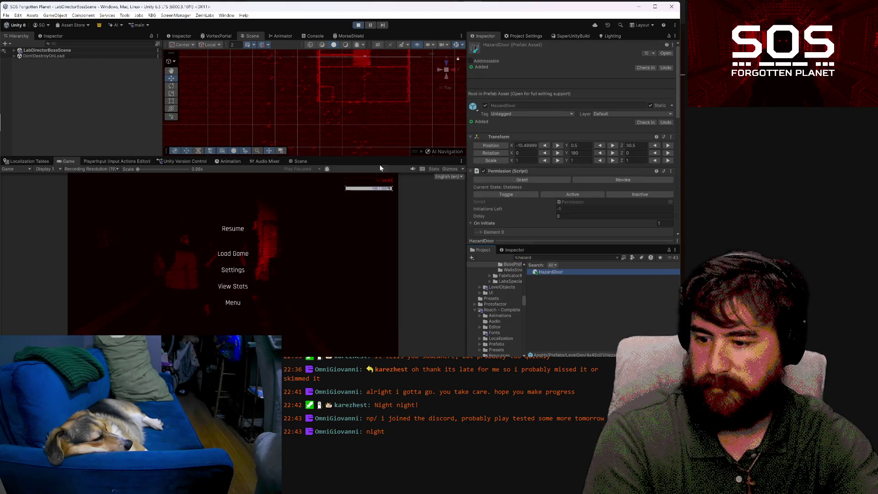
pyautogui.doubleClick(541, 271)
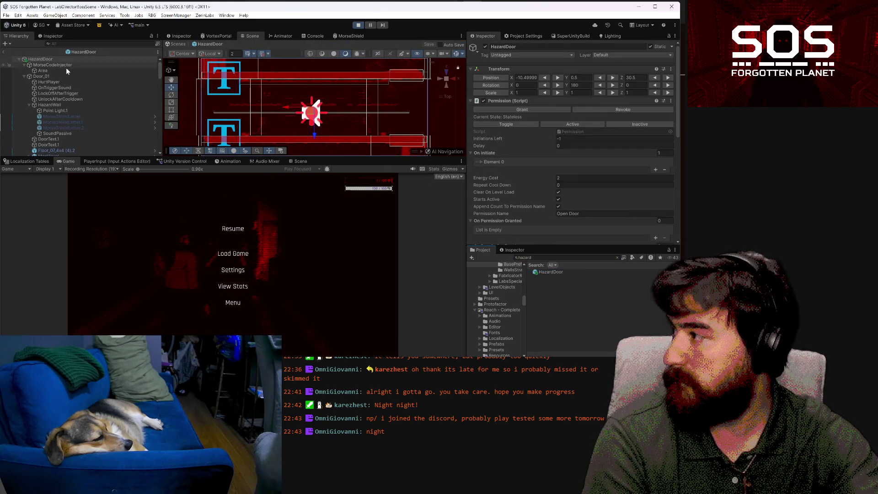
pyautogui.click(66, 67)
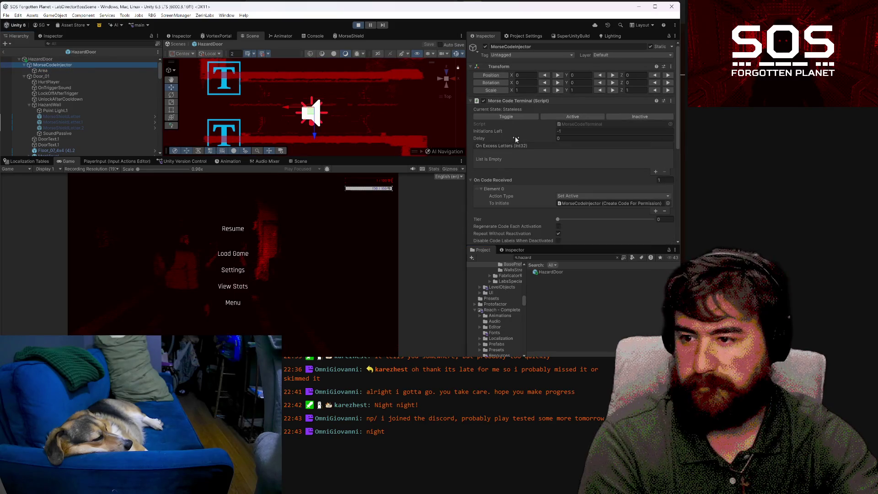
pyautogui.scroll(-5, 515, 136)
pyautogui.click(2, 70)
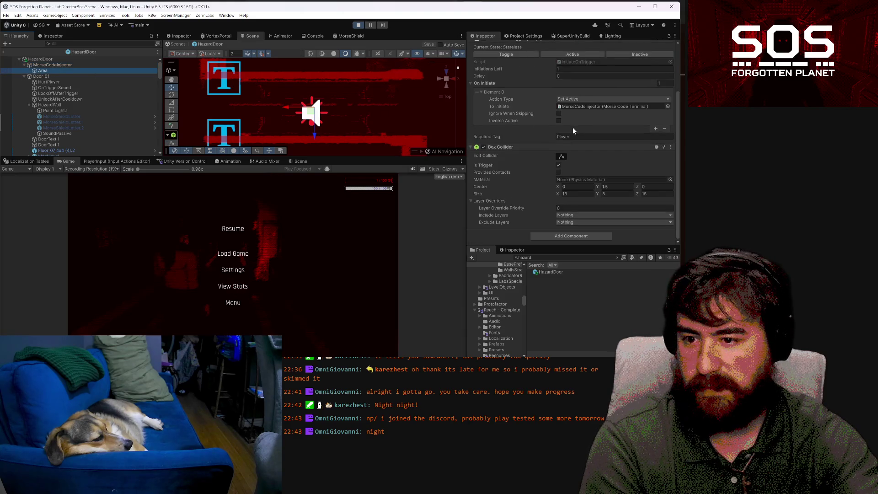
pyautogui.scroll(2, 572, 179)
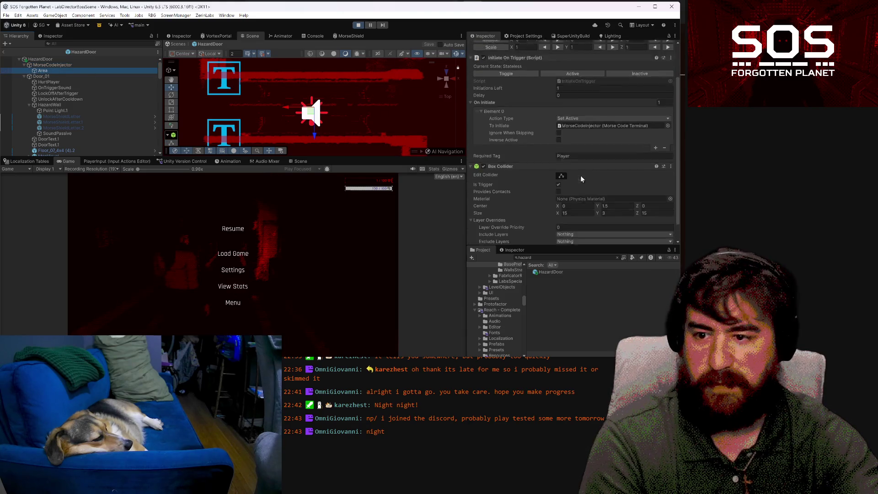
pyautogui.scroll(-2, 581, 178)
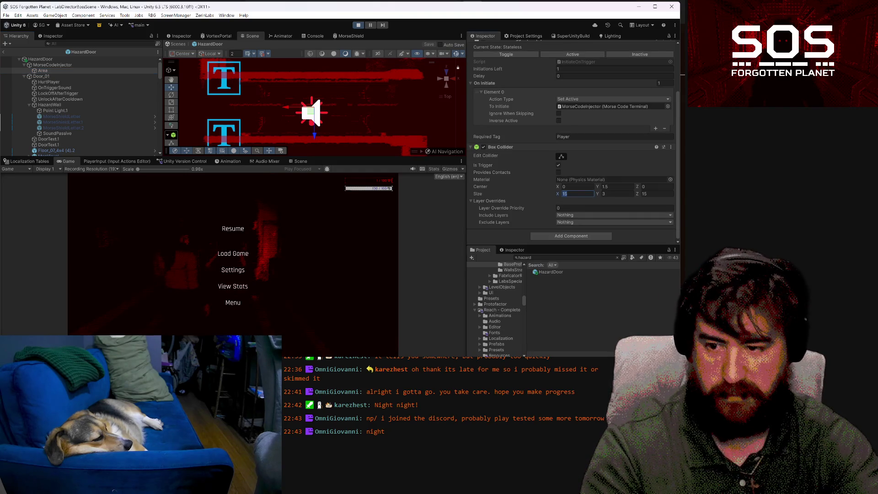
pyautogui.scroll(5, 577, 179)
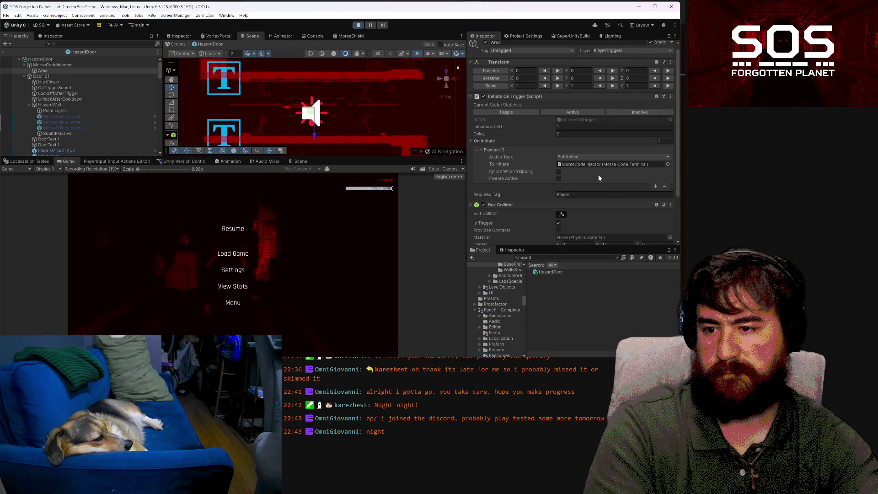
# Toggle the Area object, recheck its 45 × 3 × 45 collider, save the prefab and exit
pyautogui.click(485, 42)
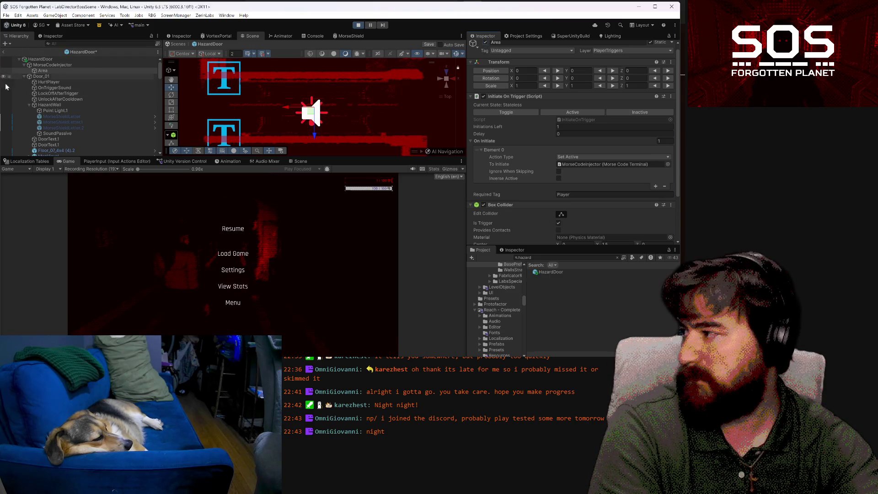
pyautogui.click(53, 66)
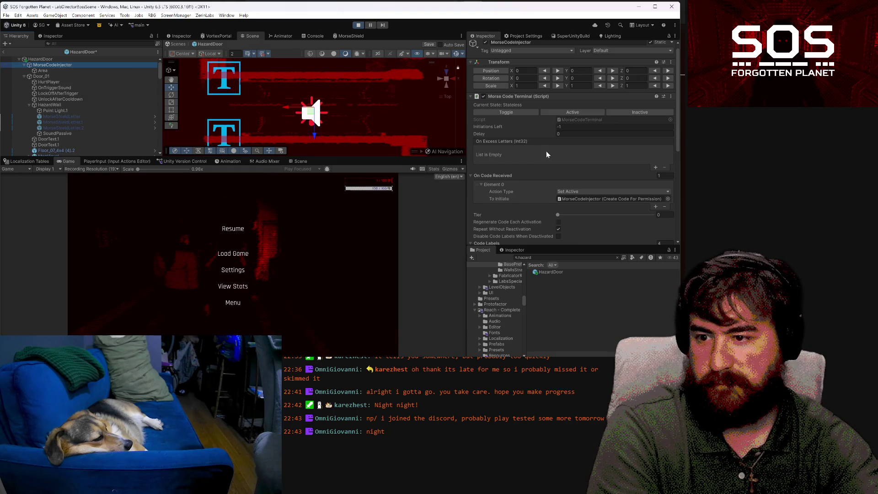
pyautogui.scroll(-3, 564, 152)
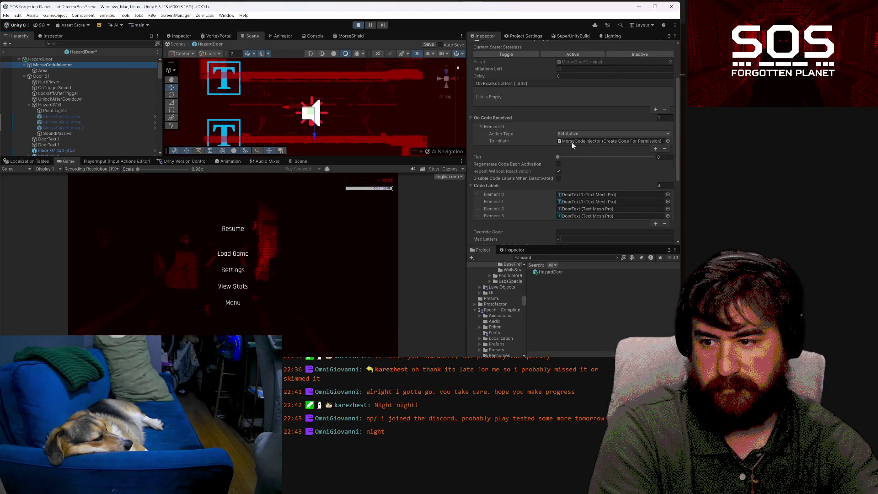
pyautogui.scroll(-2, 572, 145)
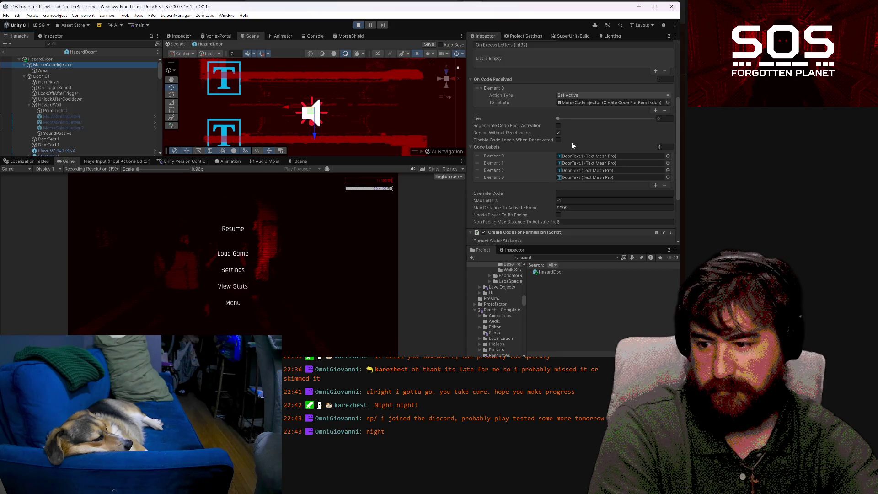
pyautogui.scroll(3, 568, 142)
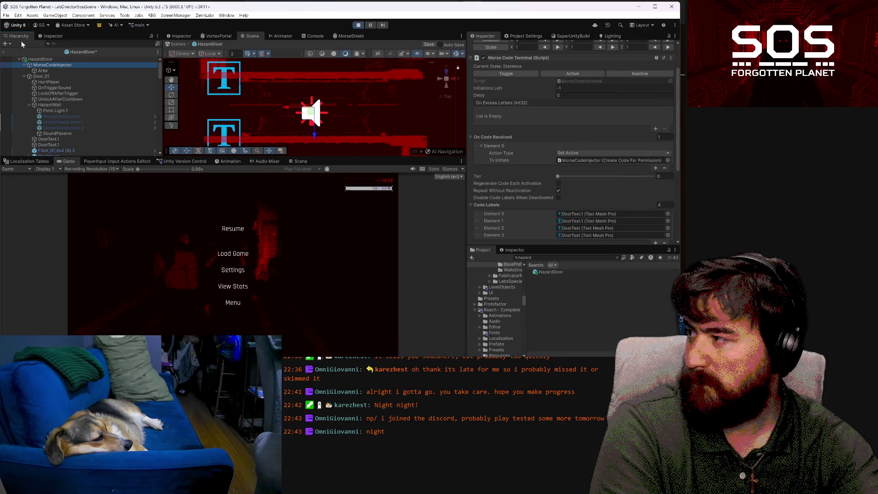
pyautogui.click(45, 71)
pyautogui.scroll(-1, 595, 188)
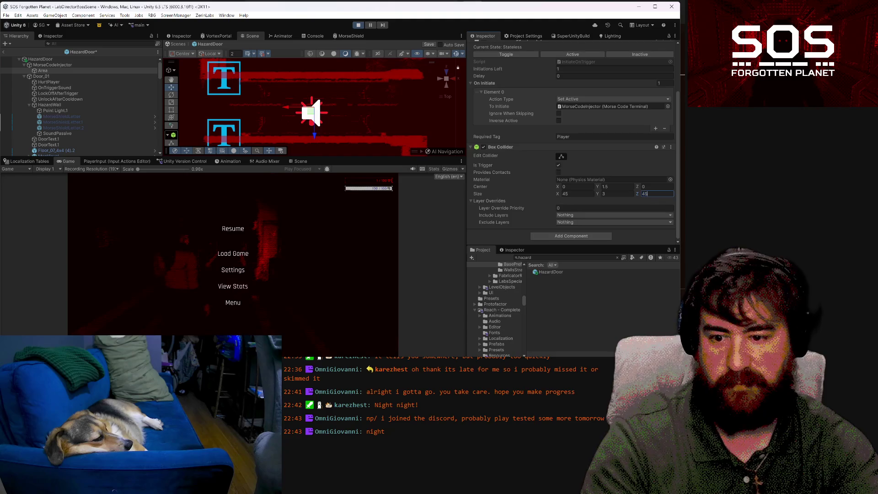
pyautogui.hotkey('ctrl', 's')
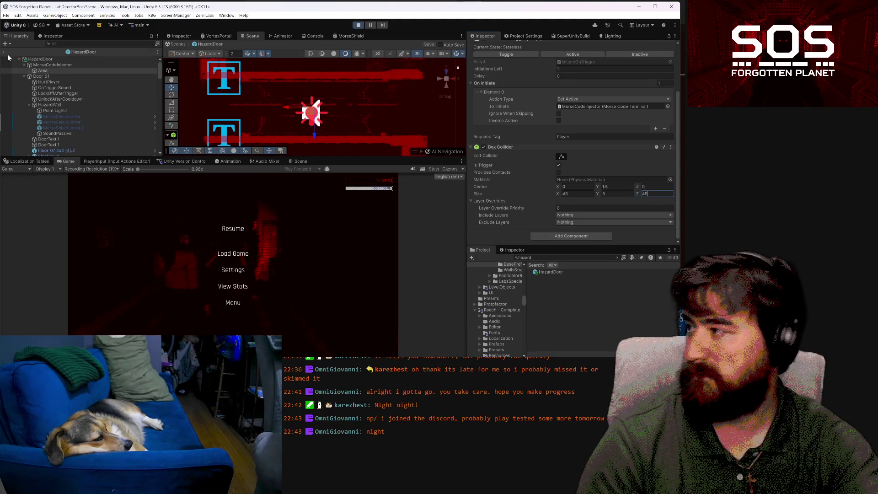
pyautogui.click(4, 53)
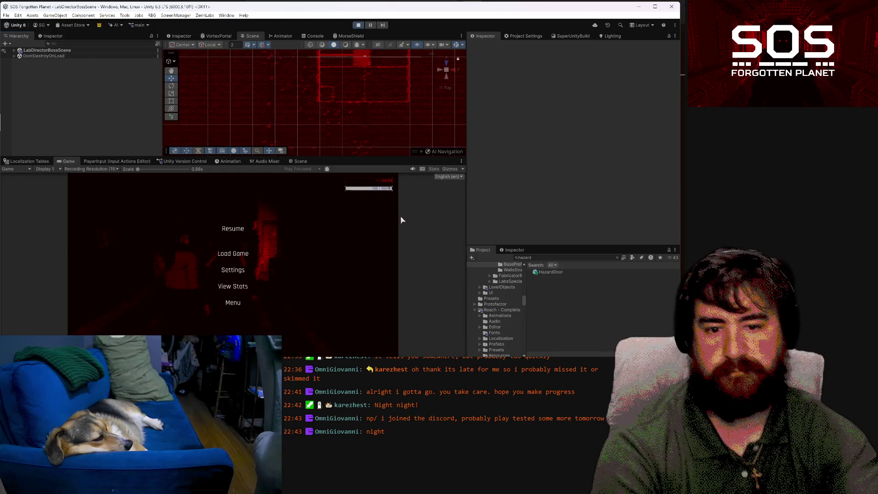
pyautogui.click(238, 227)
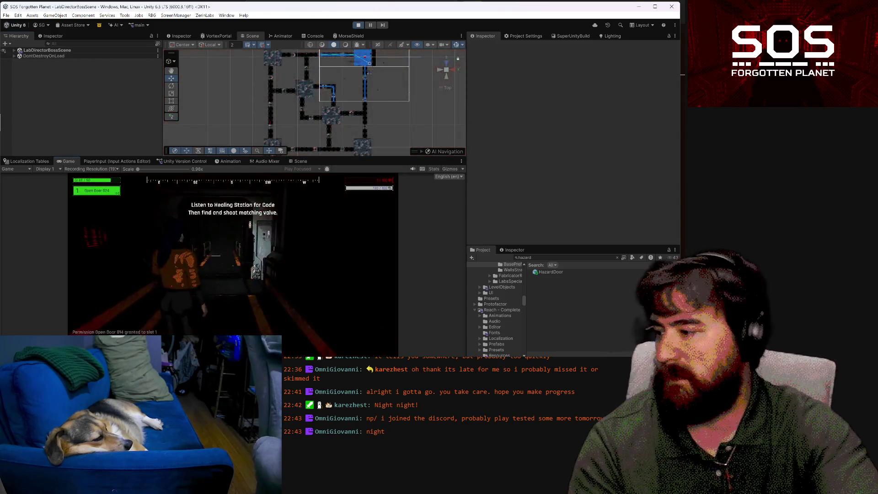
pyautogui.press('w')
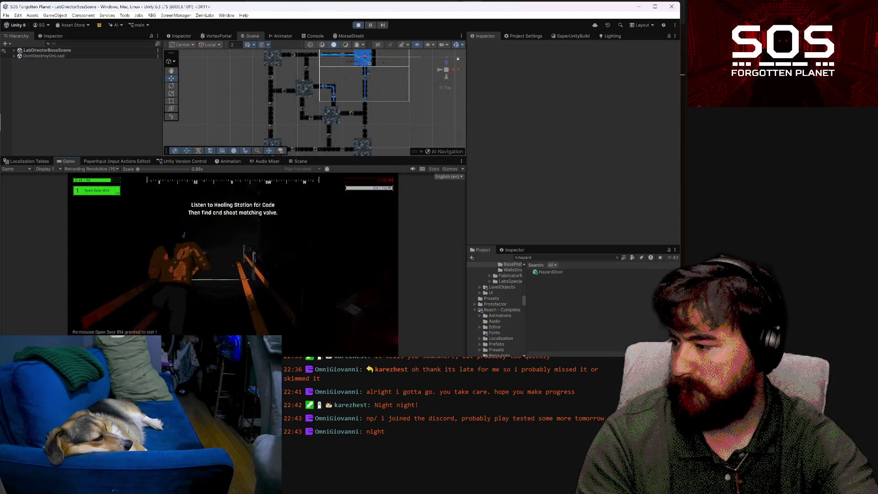
pyautogui.press('w')
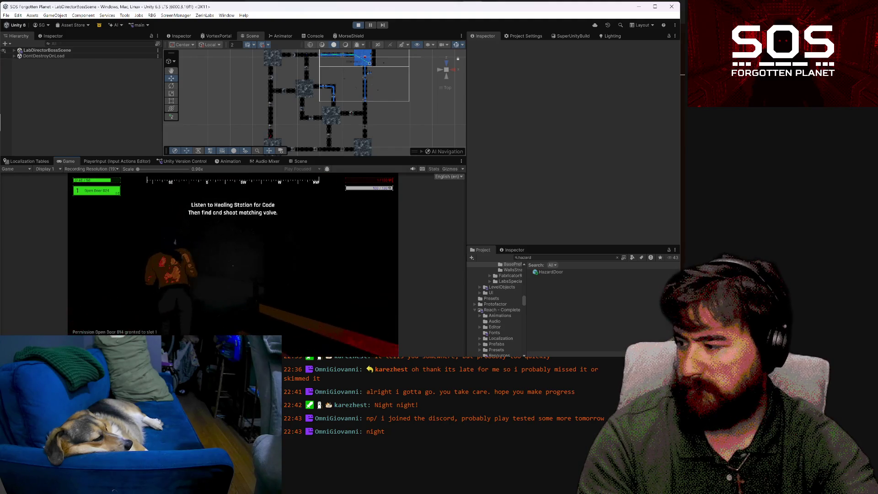
pyautogui.moveTo(233, 251)
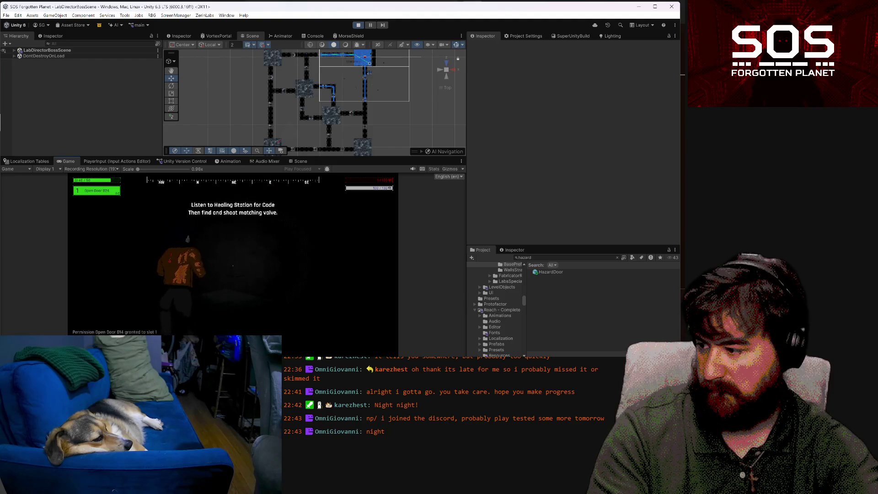
pyautogui.press('Escape')
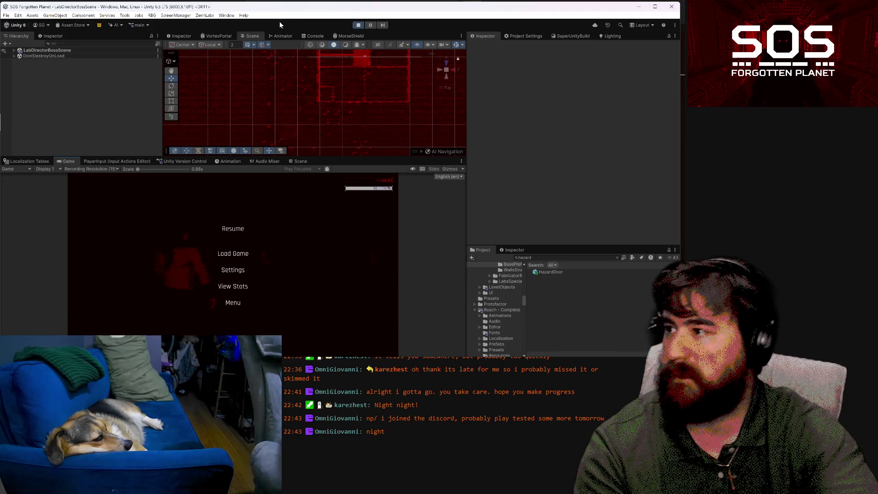
# Stop play, orbit the lower Scene view over the Lab level, and select MapRoot's AstarPath
pyautogui.click(295, 162)
pyautogui.moveTo(284, 260)
pyautogui.mouseDown()
pyautogui.moveTo(443, 217)
pyautogui.moveTo(238, 229)
pyautogui.moveTo(33, 169)
pyautogui.moveTo(41, 159)
pyautogui.moveTo(73, 163)
pyautogui.moveTo(162, 238)
pyautogui.moveTo(258, 259)
pyautogui.moveTo(413, 77)
pyautogui.mouseUp()
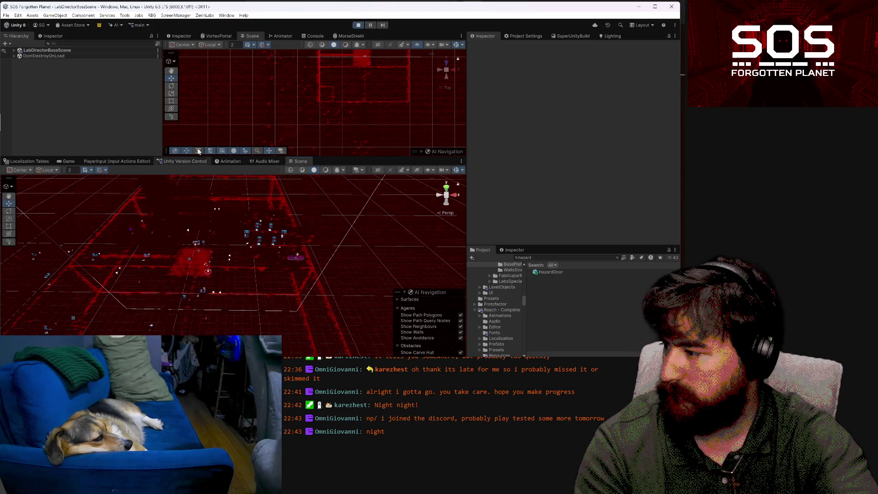
pyautogui.click(363, 25)
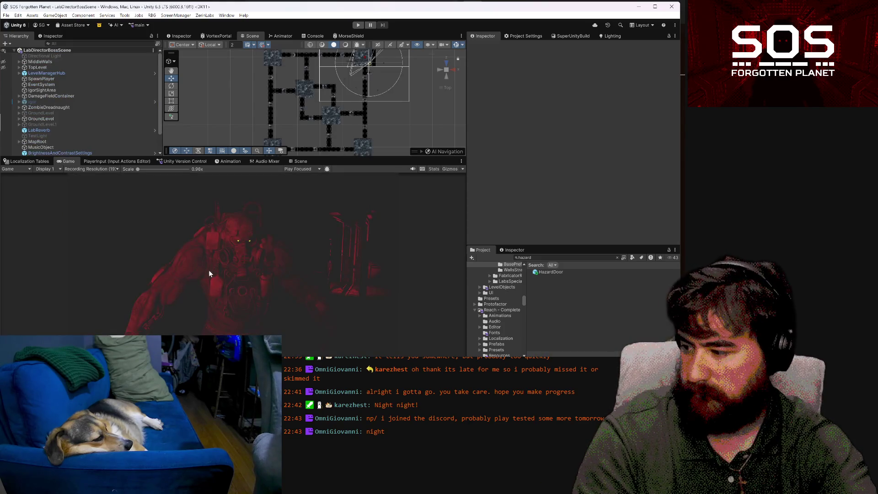
pyautogui.click(297, 161)
pyautogui.moveTo(280, 304)
pyautogui.mouseDown()
pyautogui.moveTo(197, 320)
pyautogui.moveTo(56, 321)
pyautogui.moveTo(281, 320)
pyautogui.moveTo(173, 325)
pyautogui.moveTo(156, 276)
pyautogui.mouseUp()
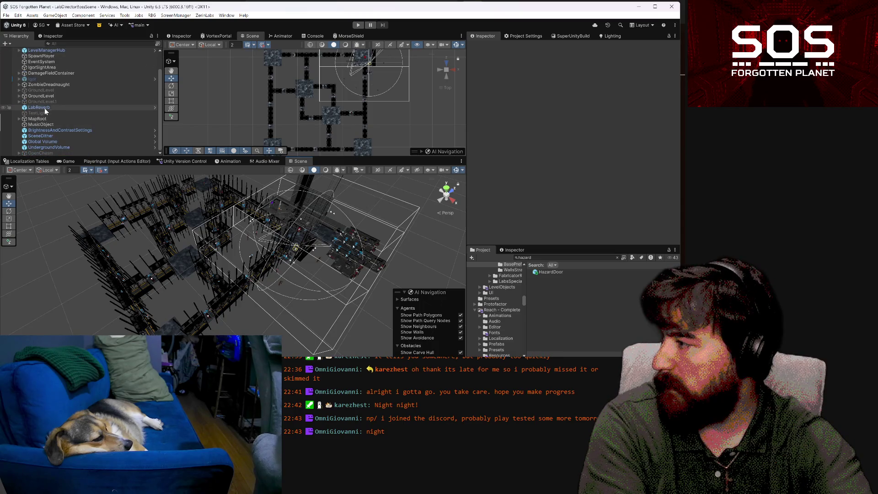
pyautogui.click(37, 119)
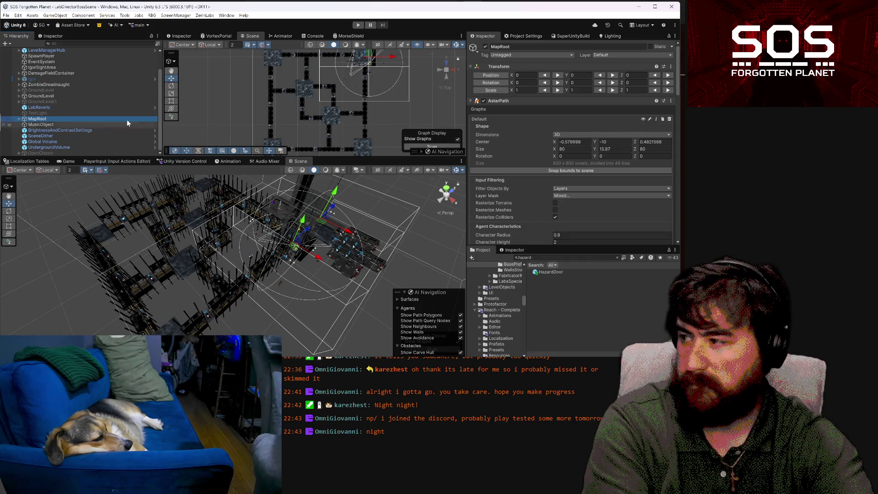
# Expand MapRoot, drag the A* graph bounds over the map, and check MapCam's camera settings
pyautogui.click(19, 119)
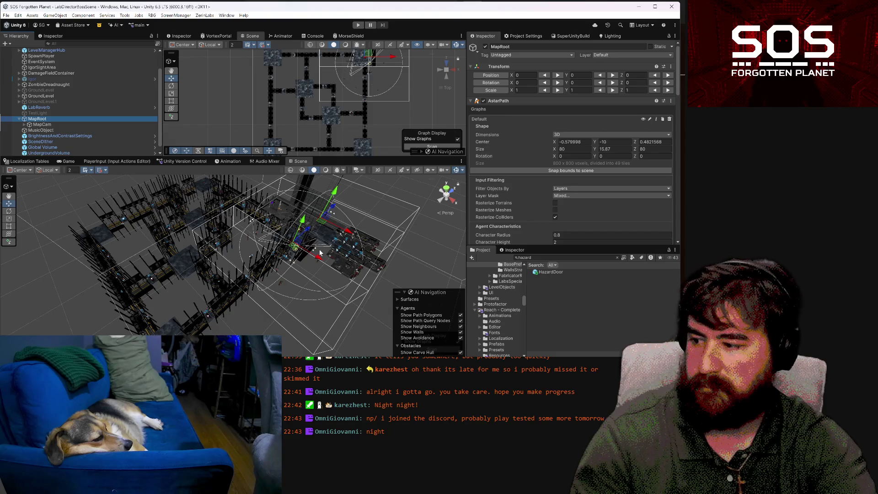
pyautogui.moveTo(320, 256)
pyautogui.mouseDown()
pyautogui.moveTo(396, 275)
pyautogui.moveTo(337, 290)
pyautogui.moveTo(391, 272)
pyautogui.mouseUp()
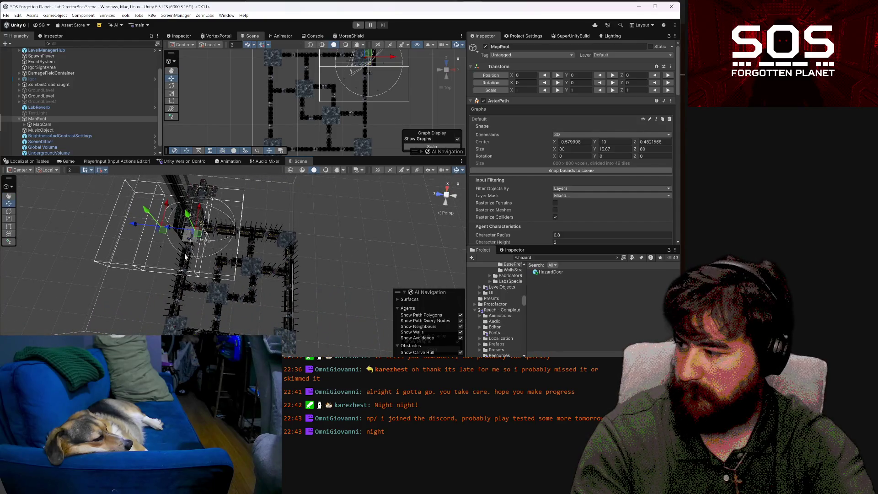
pyautogui.moveTo(199, 236)
pyautogui.mouseDown()
pyautogui.moveTo(241, 262)
pyautogui.moveTo(237, 283)
pyautogui.mouseUp()
pyautogui.moveTo(166, 233)
pyautogui.mouseDown()
pyautogui.moveTo(218, 263)
pyautogui.moveTo(238, 295)
pyautogui.moveTo(236, 288)
pyautogui.mouseUp()
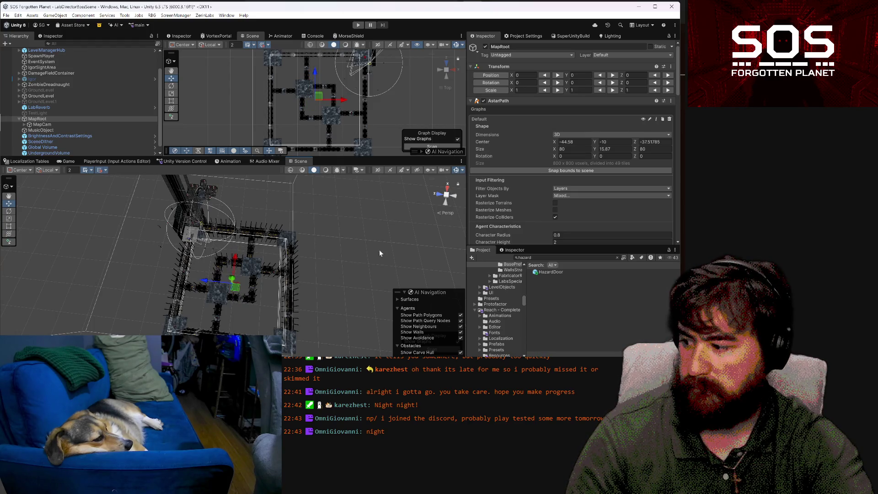
pyautogui.click(75, 114)
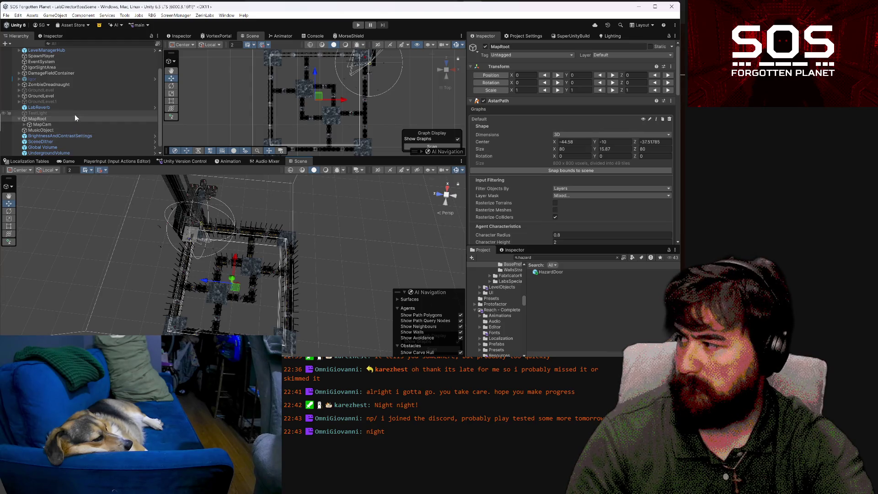
pyautogui.click(76, 124)
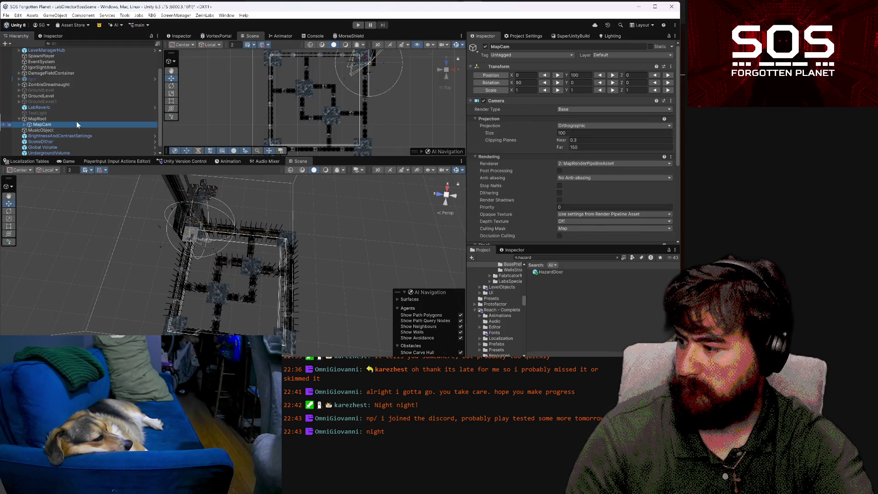
# Set the Default graph's centre to X -45, Z -40
pyautogui.click(66, 118)
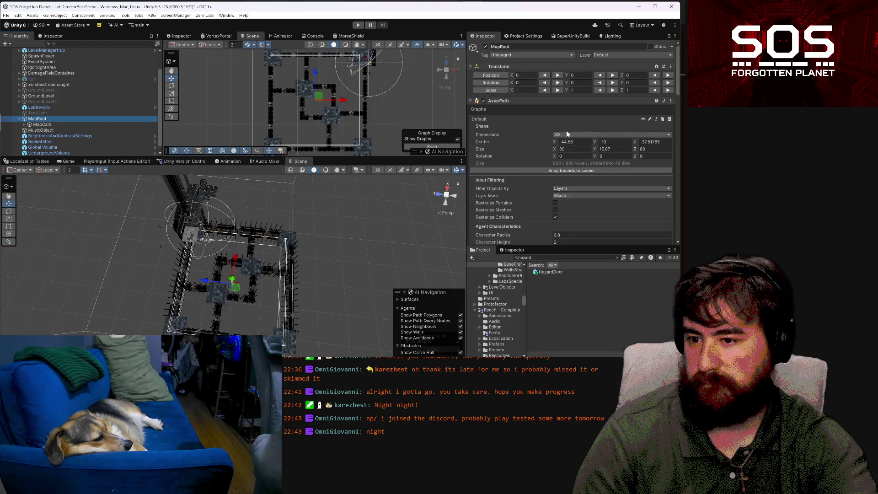
pyautogui.click(571, 143)
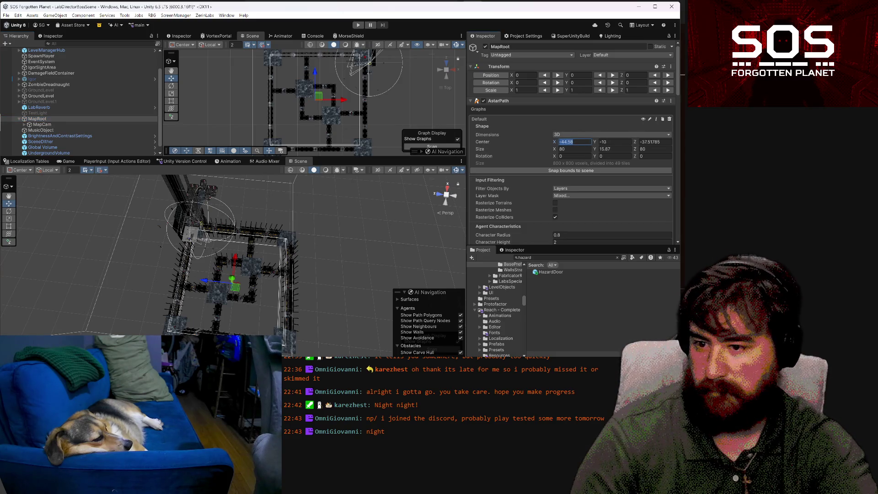
pyautogui.write('45')
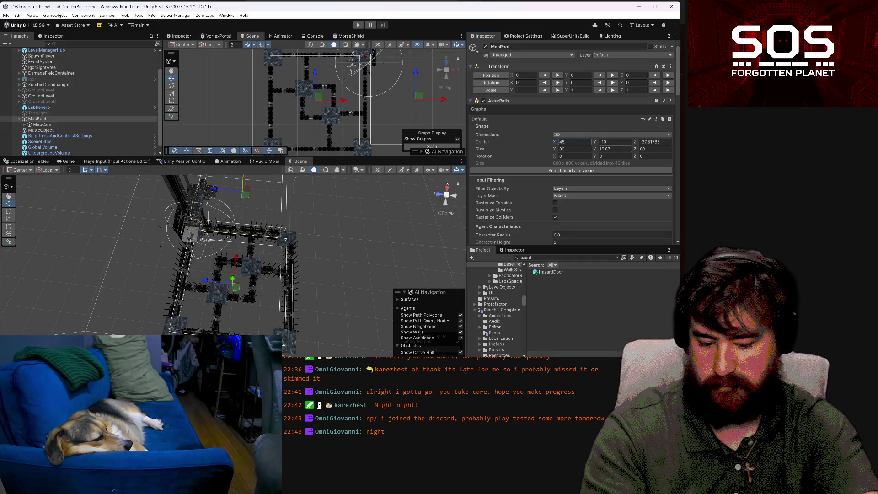
pyautogui.press('Home')
pyautogui.write('-')
pyautogui.press('Tab')
pyautogui.press('Tab')
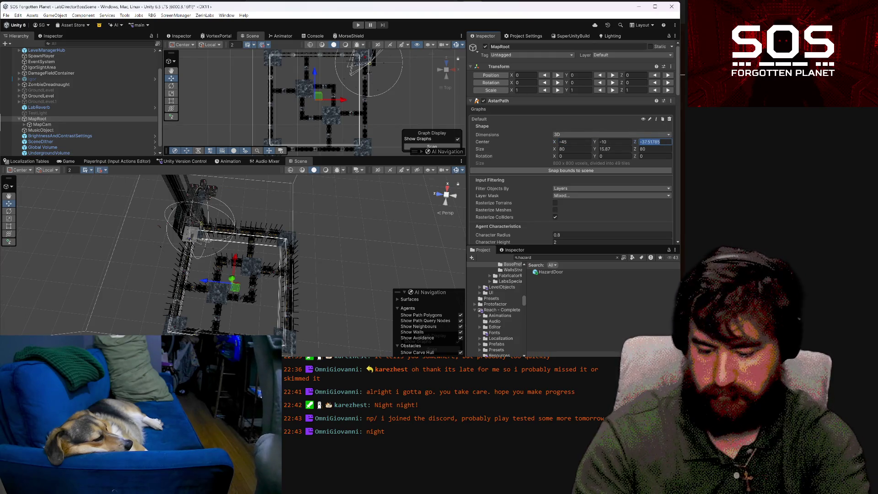
pyautogui.write('-45')
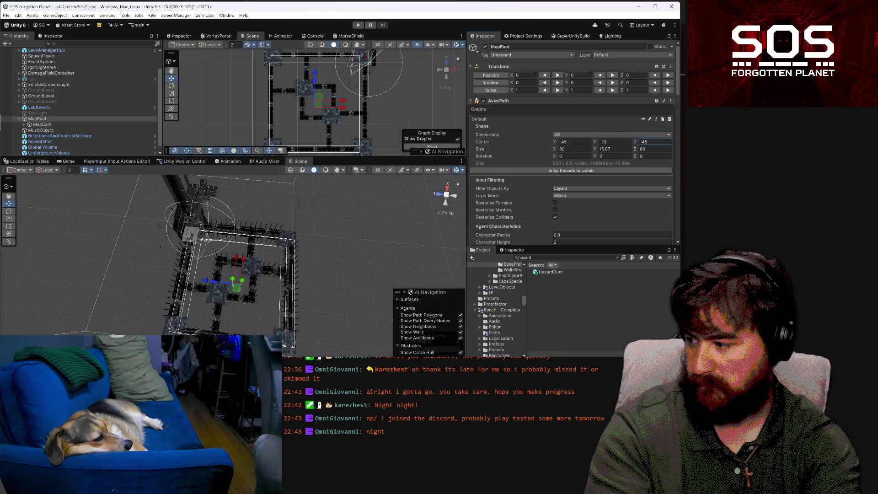
pyautogui.press('BackSpace')
pyautogui.write('0')
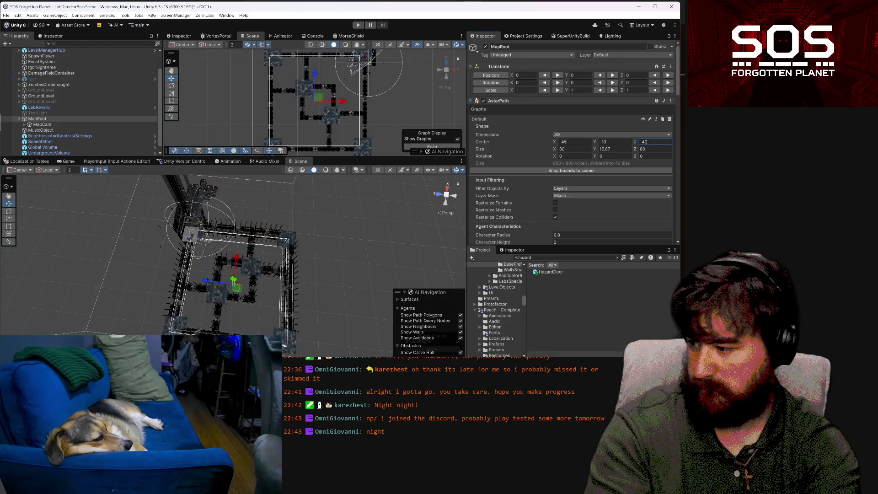
pyautogui.moveTo(339, 254)
pyautogui.mouseDown()
pyautogui.moveTo(324, 281)
pyautogui.moveTo(68, 282)
pyautogui.moveTo(183, 302)
pyautogui.moveTo(247, 297)
pyautogui.mouseUp()
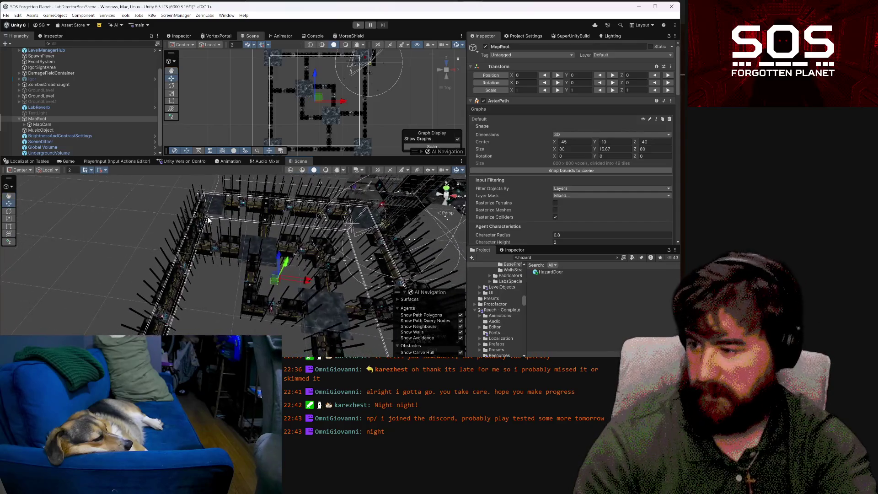
# Enlarge the Default graph's size to 100 by 100
pyautogui.click(601, 149)
pyautogui.hotkey('shift', 'Tab')
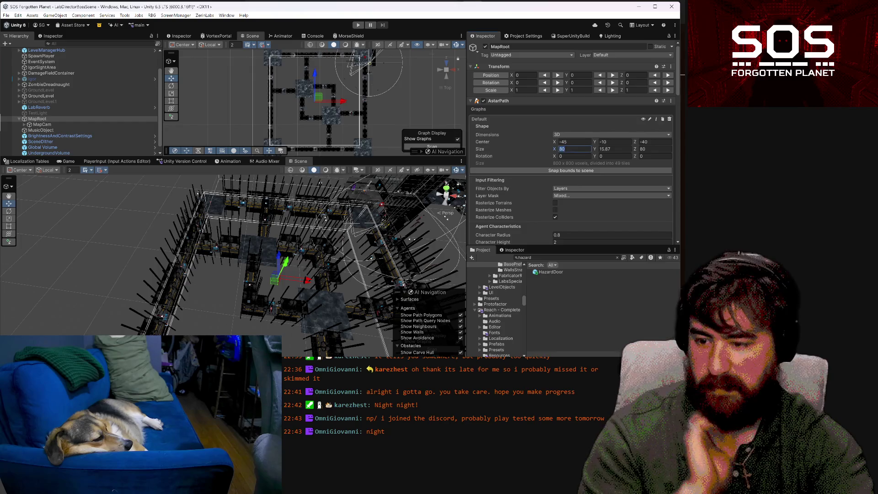
pyautogui.write('100')
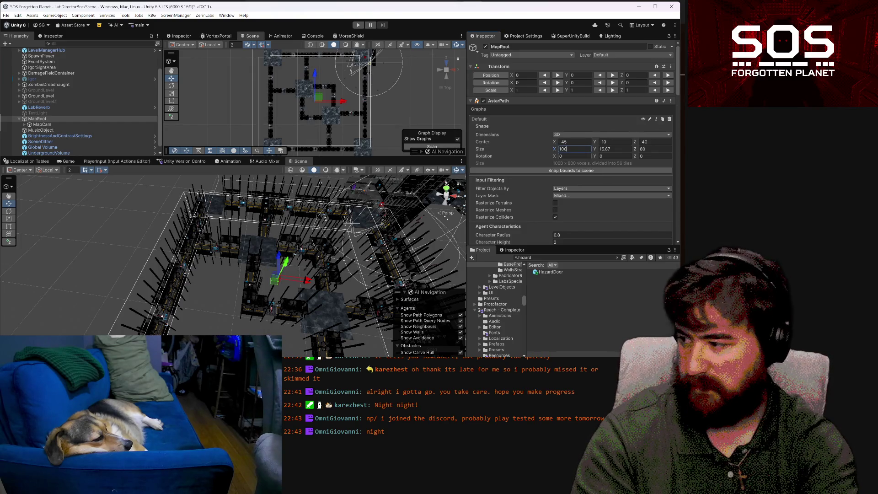
pyautogui.click(658, 148)
pyautogui.write('100')
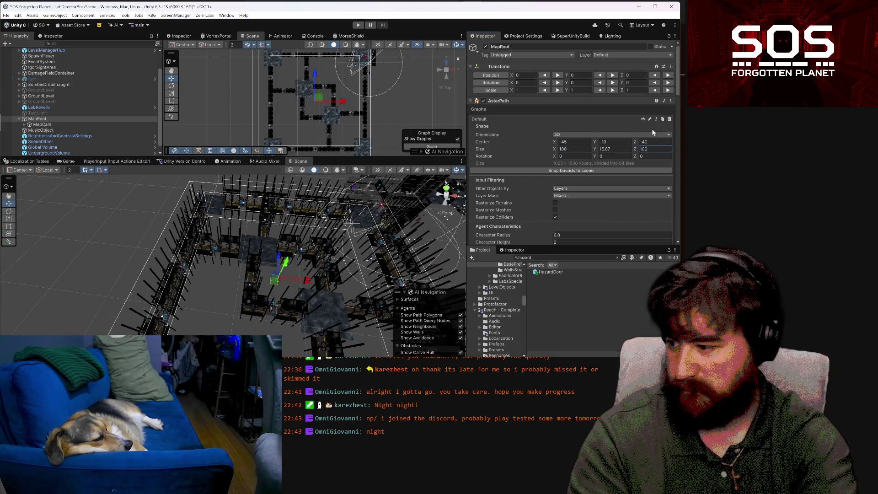
pyautogui.moveTo(54, 212)
pyautogui.mouseDown()
pyautogui.moveTo(203, 309)
pyautogui.moveTo(275, 270)
pyautogui.moveTo(297, 275)
pyautogui.mouseUp()
pyautogui.scroll(-2, 363, 93)
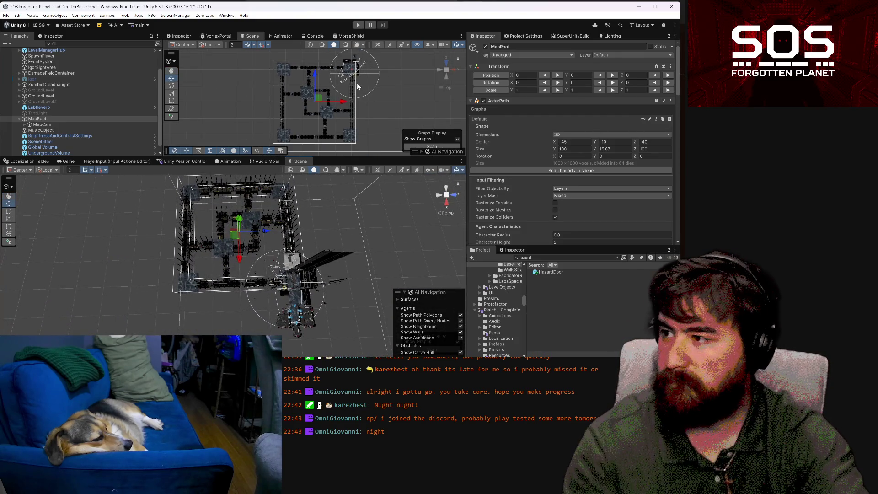
pyautogui.scroll(2, 363, 81)
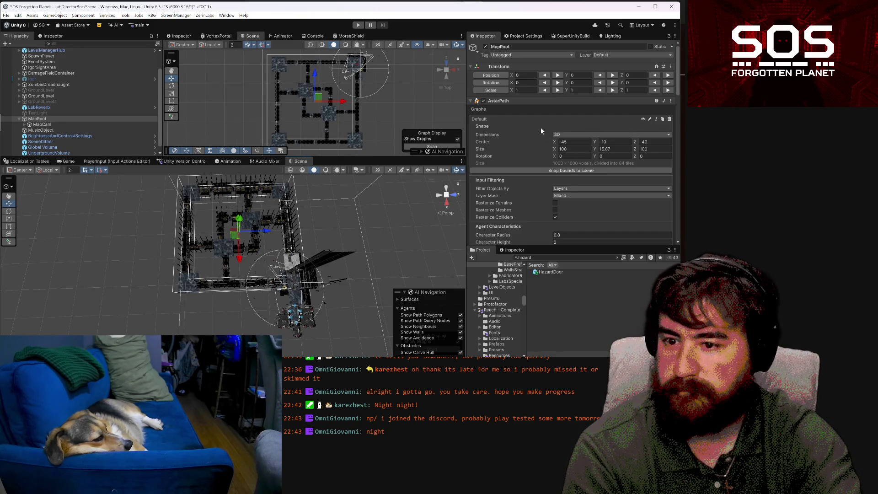
# Fine-tune the graph's centre X to -42.5, keeping centre Z at -40
pyautogui.click(568, 142)
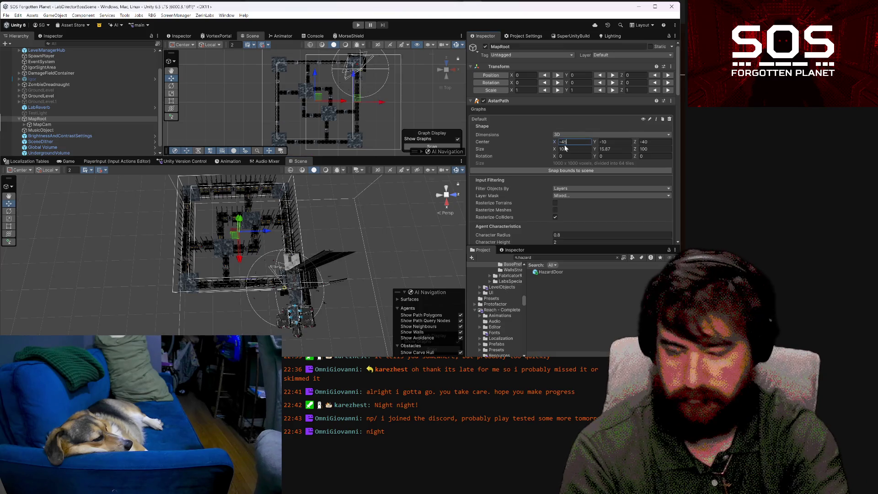
pyautogui.press('BackSpace')
pyautogui.write('0')
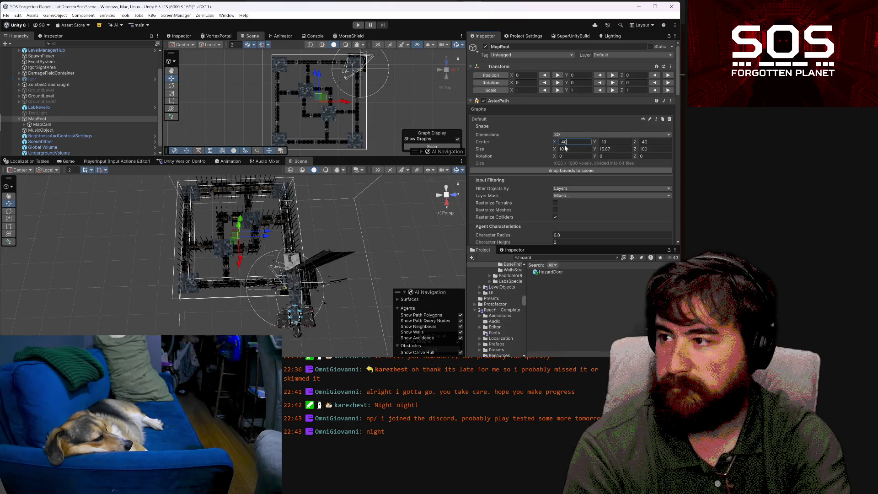
pyautogui.press('BackSpace')
pyautogui.write('2')
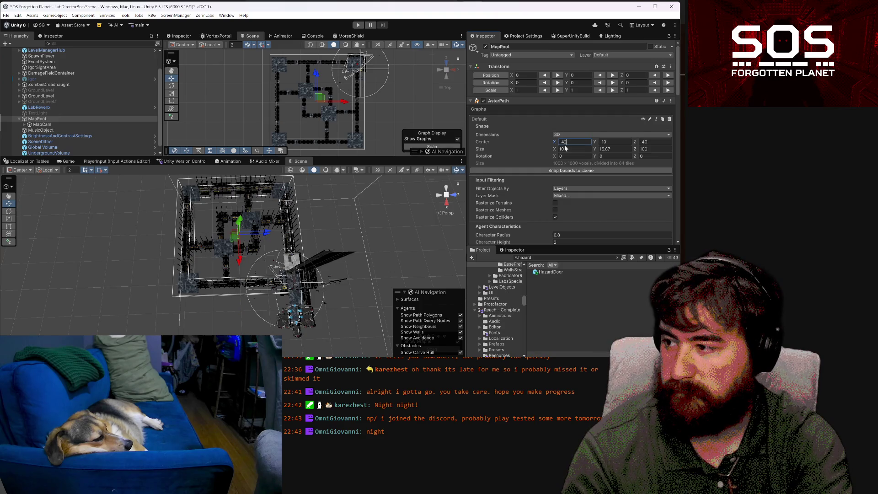
pyautogui.press('BackSpace')
pyautogui.write('5')
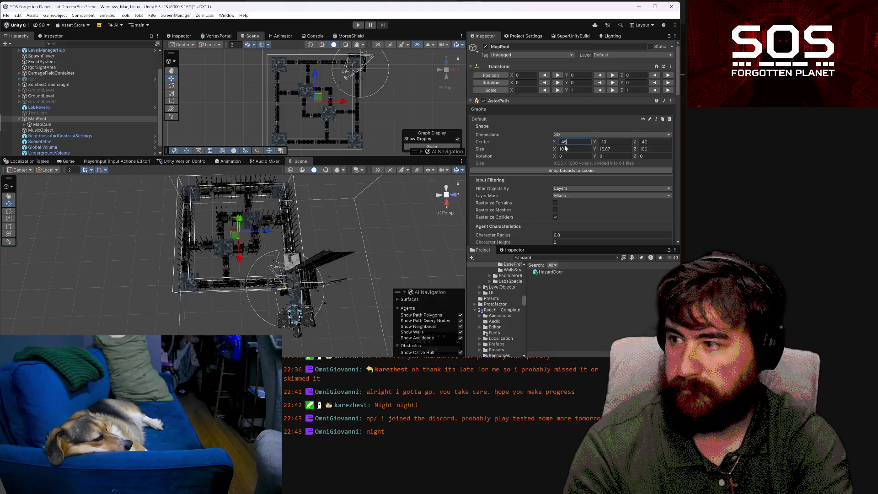
pyautogui.press('BackSpace')
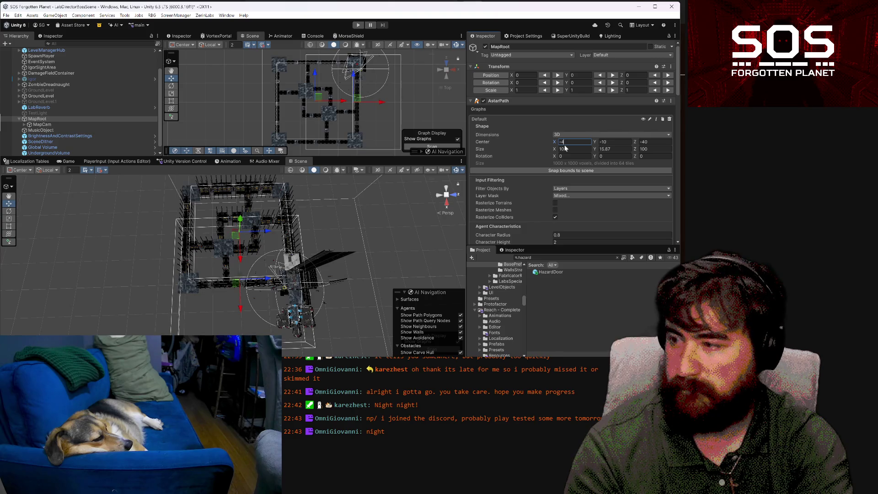
pyautogui.write('0')
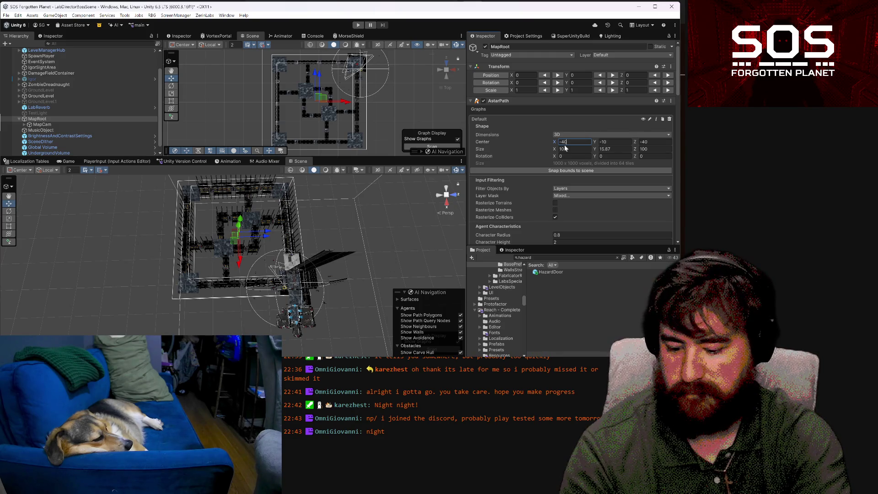
pyautogui.press('BackSpace')
pyautogui.write('2.5')
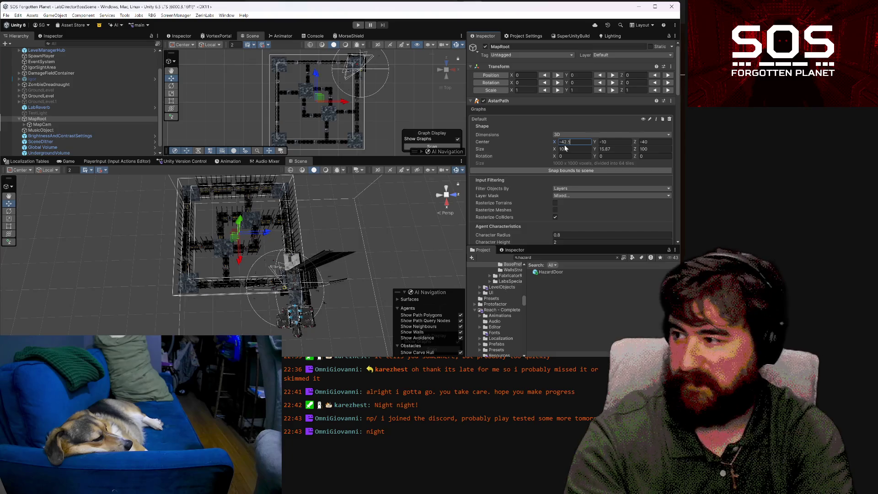
pyautogui.click(659, 143)
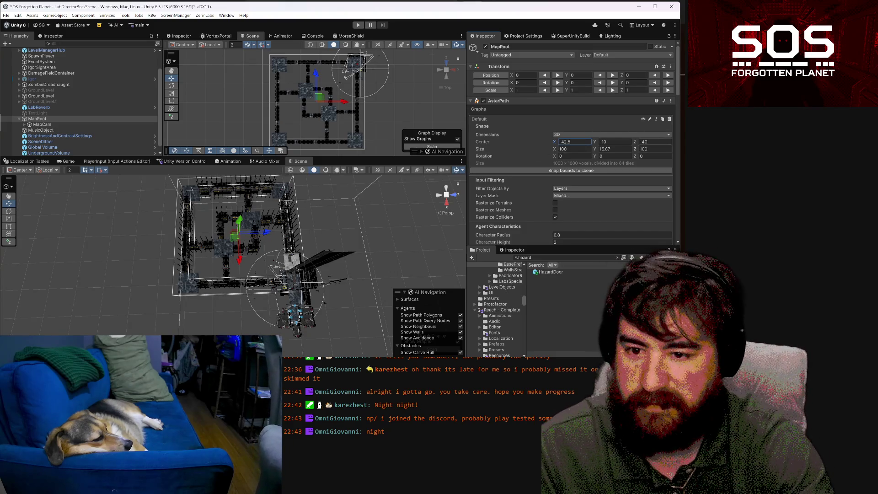
pyautogui.press('Right')
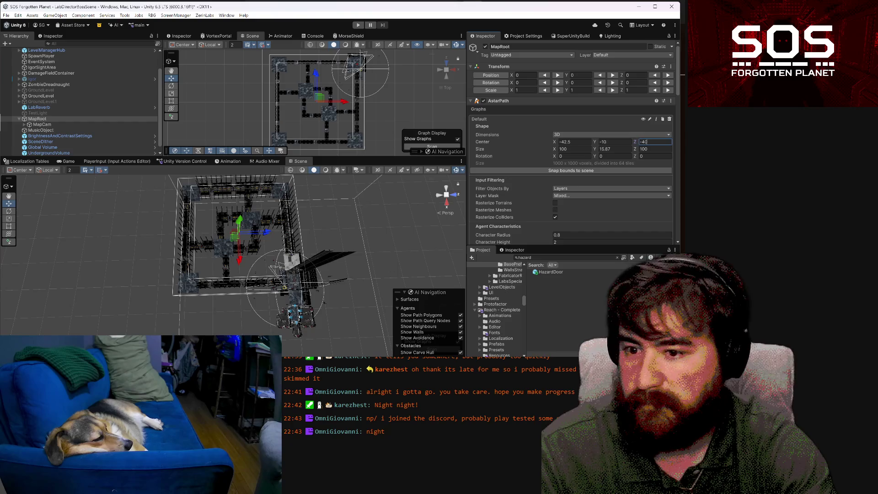
pyautogui.scroll(-2, 600, 145)
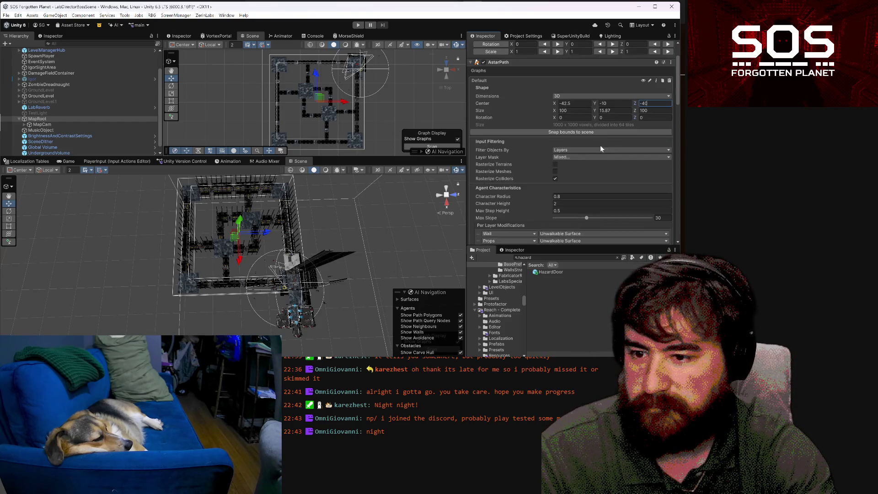
# Enter Ghost graph Center X -42.5, Center Z -40, Size X 100 and Size Z 100
pyautogui.scroll(-3, 583, 119)
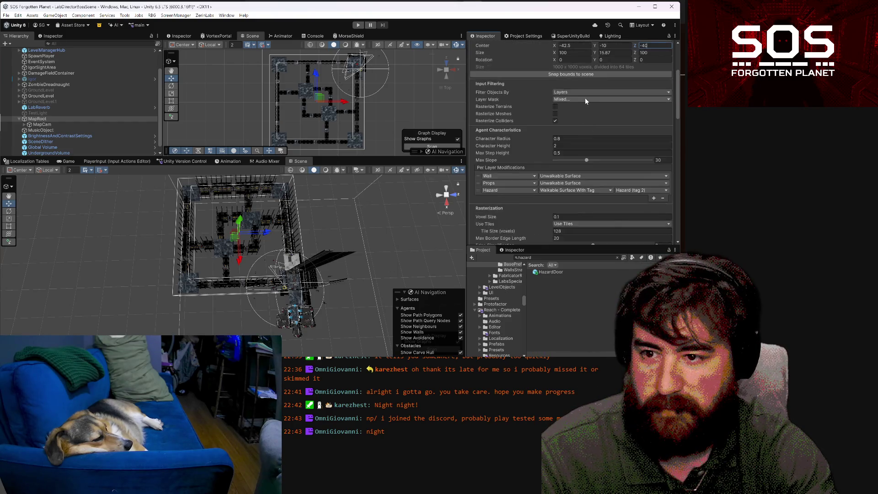
pyautogui.scroll(2, 586, 98)
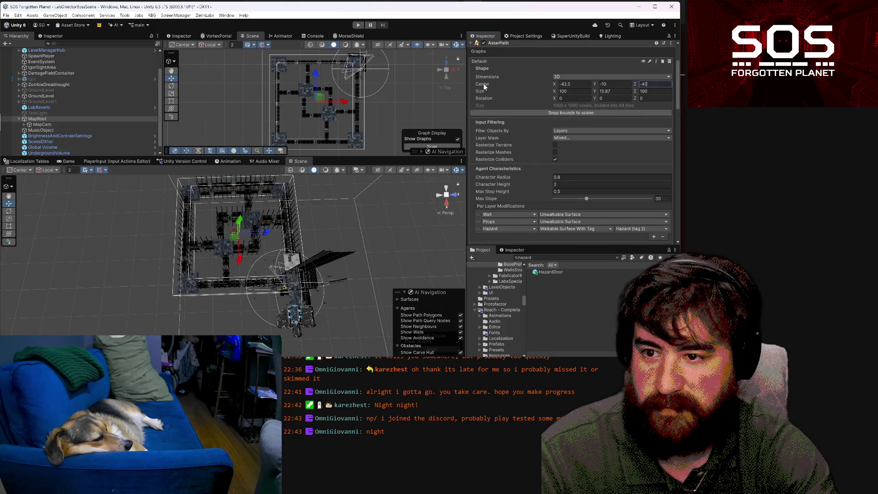
pyautogui.scroll(-10, 509, 138)
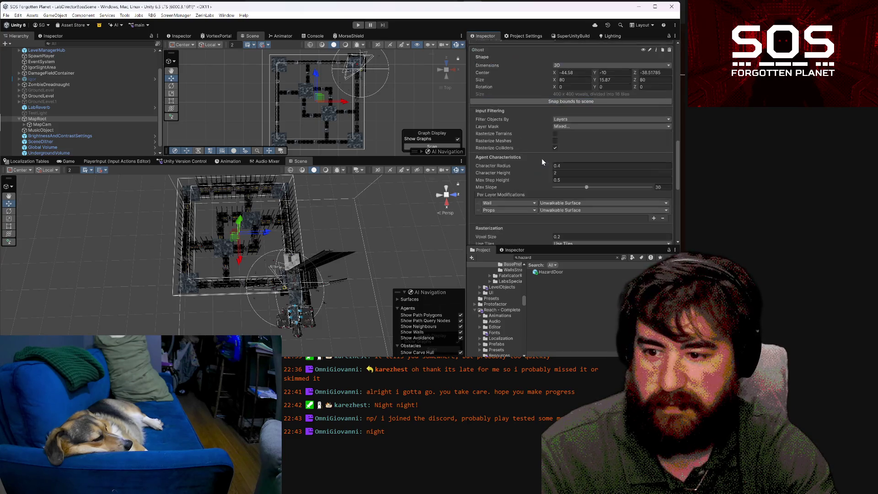
pyautogui.scroll(2, 541, 159)
pyautogui.click(570, 111)
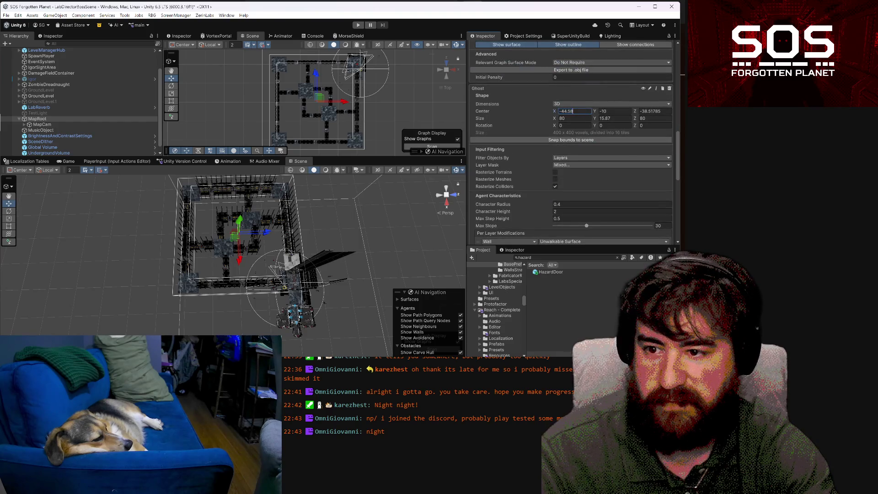
pyautogui.write('-4')
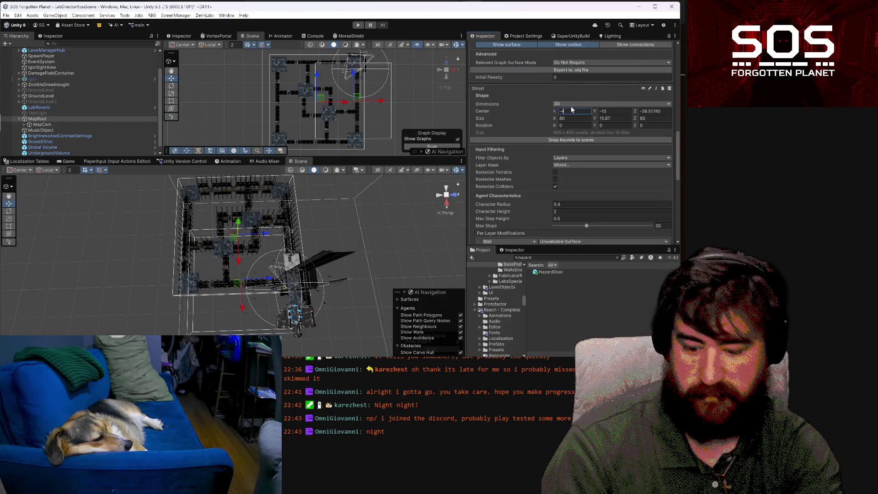
pyautogui.write('2.5')
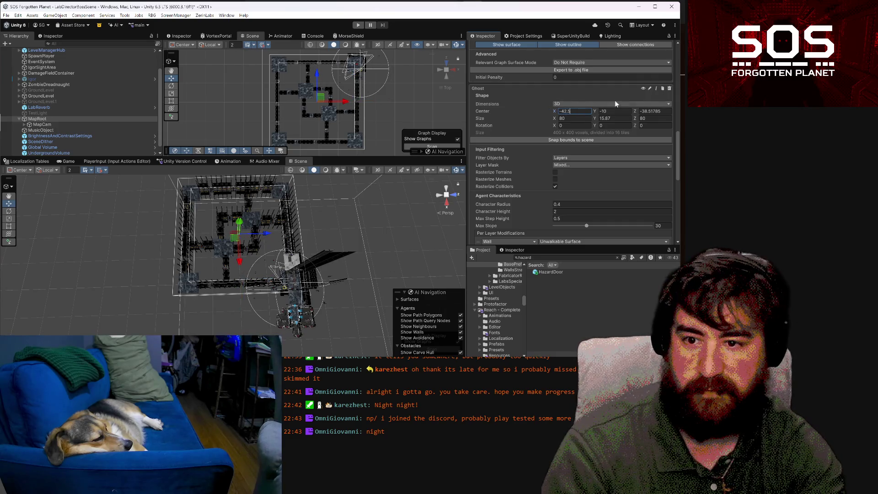
pyautogui.click(651, 110)
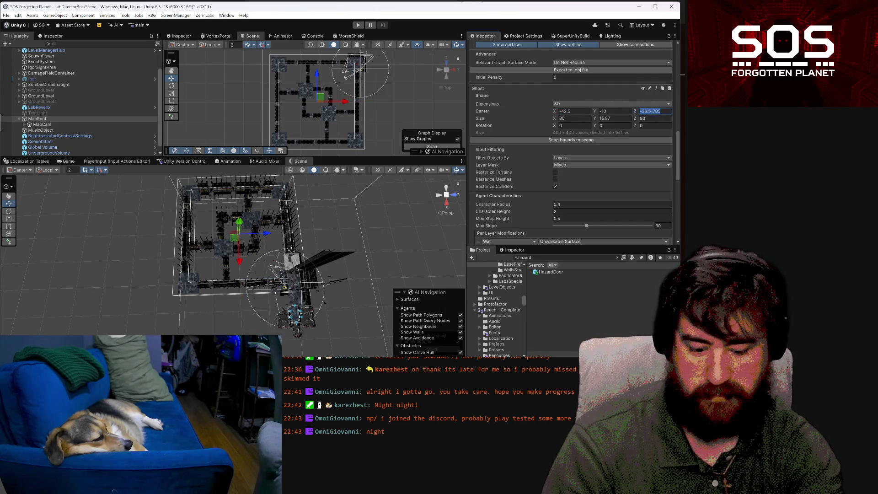
pyautogui.write('-40')
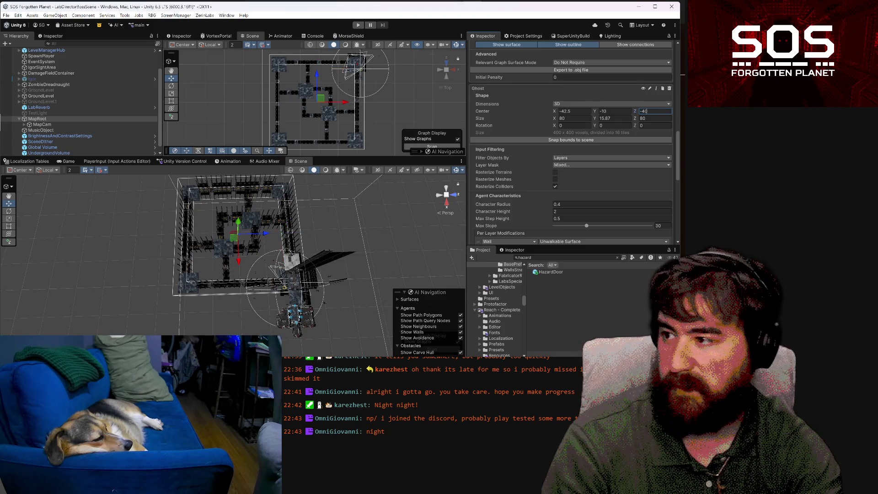
pyautogui.press('Tab')
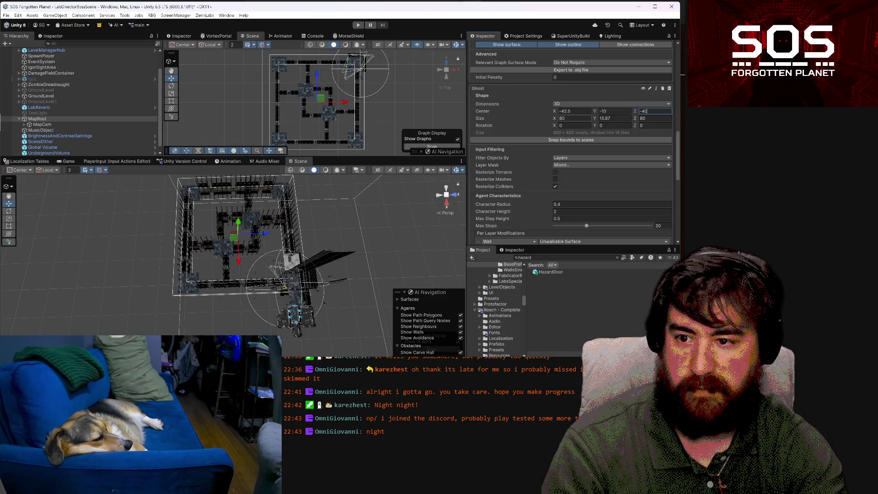
pyautogui.write('100')
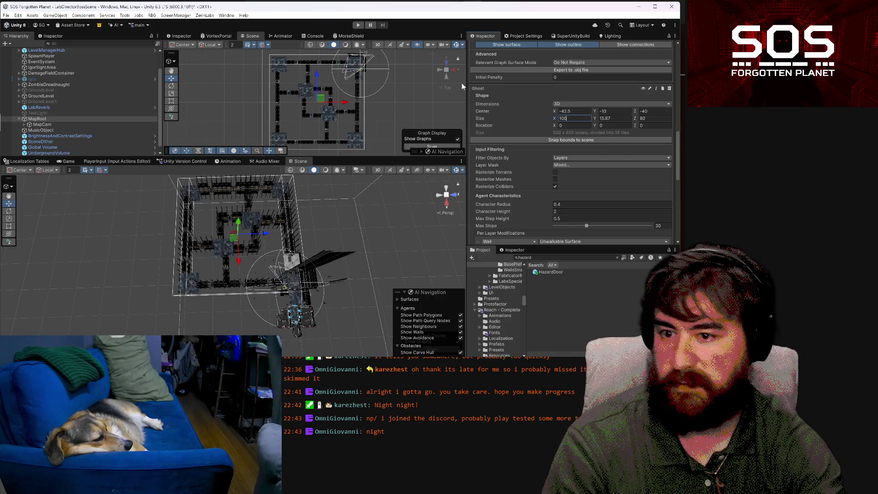
pyautogui.press('Tab')
pyautogui.press('Tab')
pyautogui.write('100')
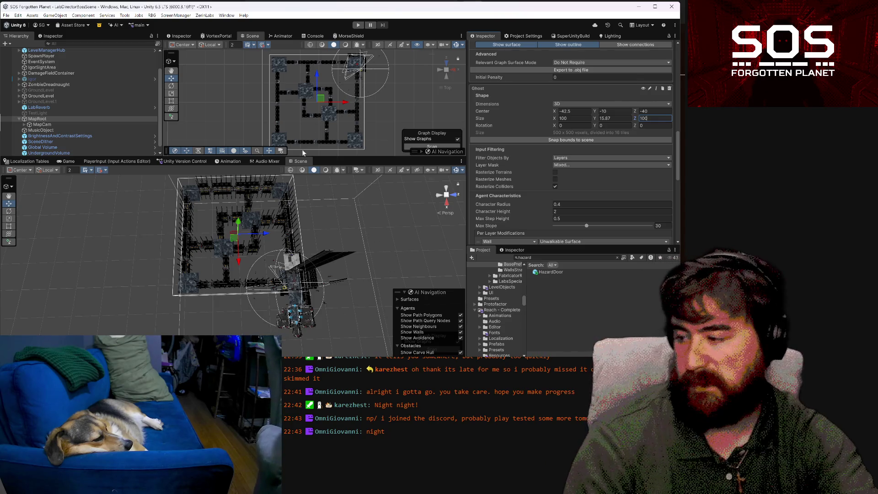
# Search the Hierarchy for 'camera' and compare the two IncreaseCameraDepth zones' settings
pyautogui.scroll(-1, 58, 114)
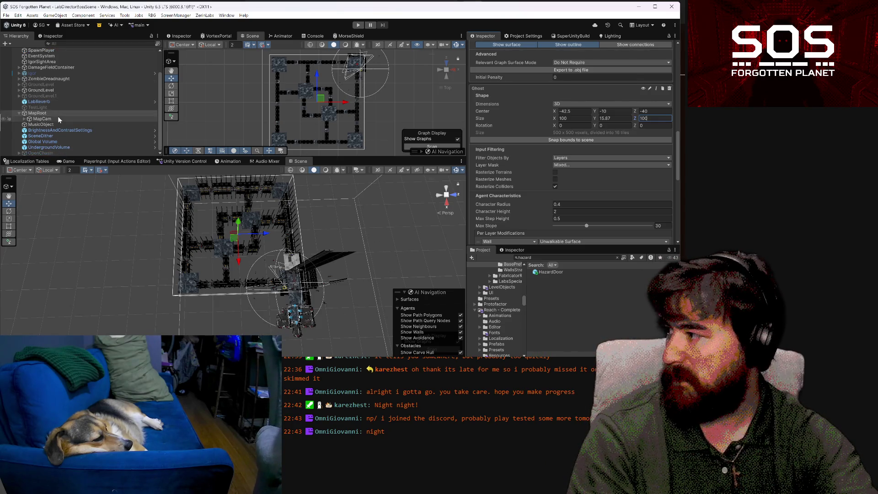
pyautogui.scroll(2, 57, 116)
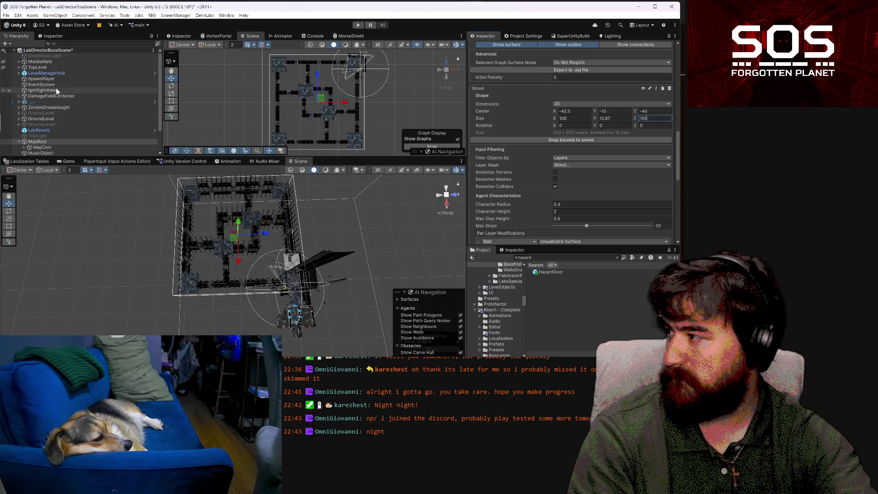
pyautogui.scroll(-2, 55, 91)
pyautogui.click(20, 90)
pyautogui.scroll(-3, 38, 112)
pyautogui.scroll(-4, 38, 111)
pyautogui.click(83, 43)
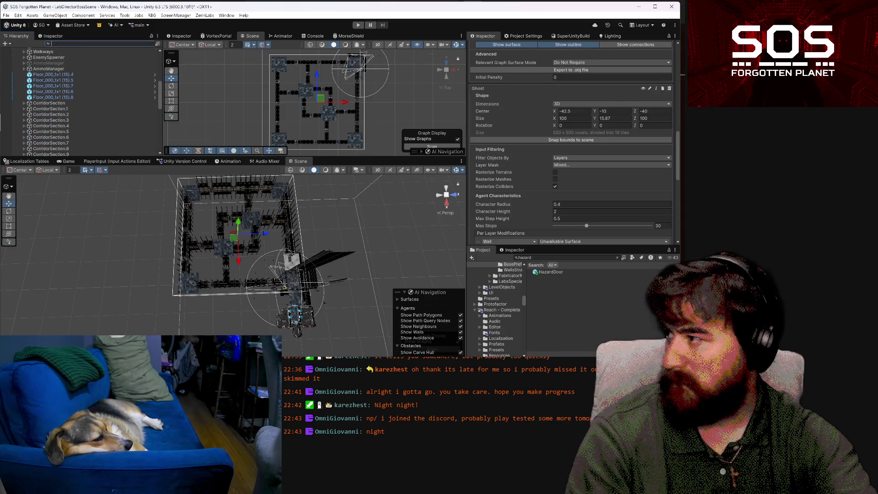
pyautogui.write('camera')
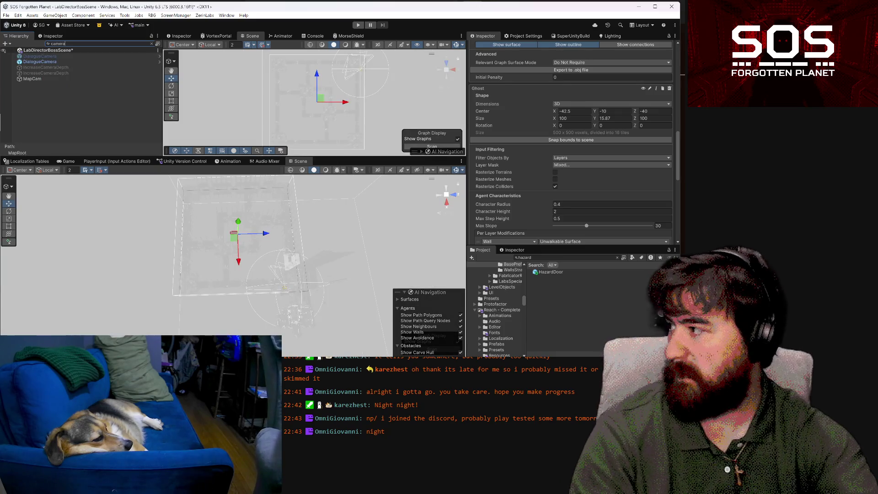
pyautogui.click(66, 68)
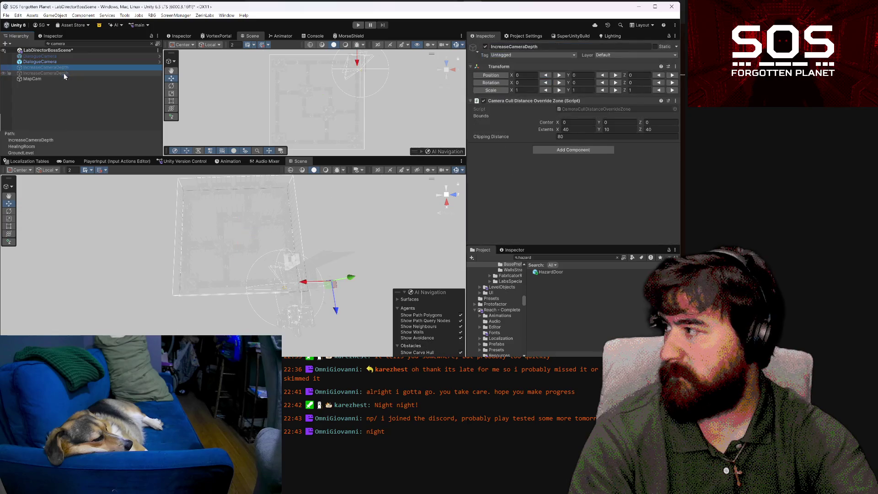
pyautogui.click(64, 73)
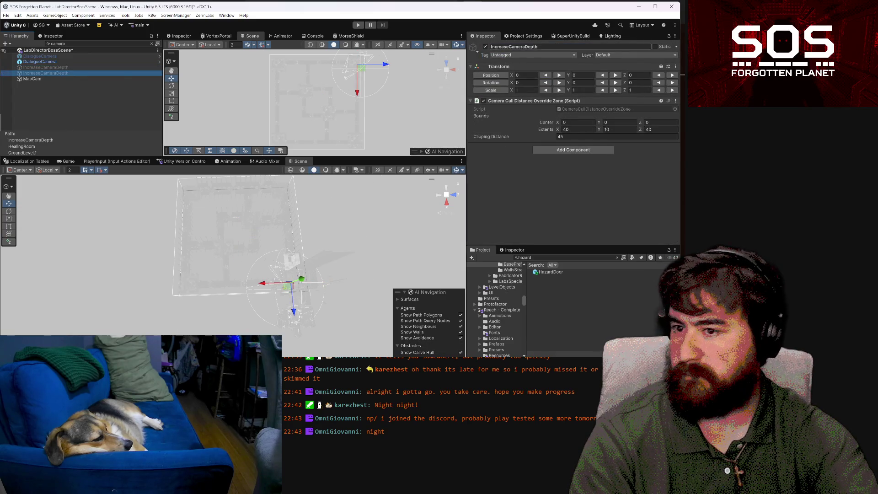
pyautogui.click(47, 67)
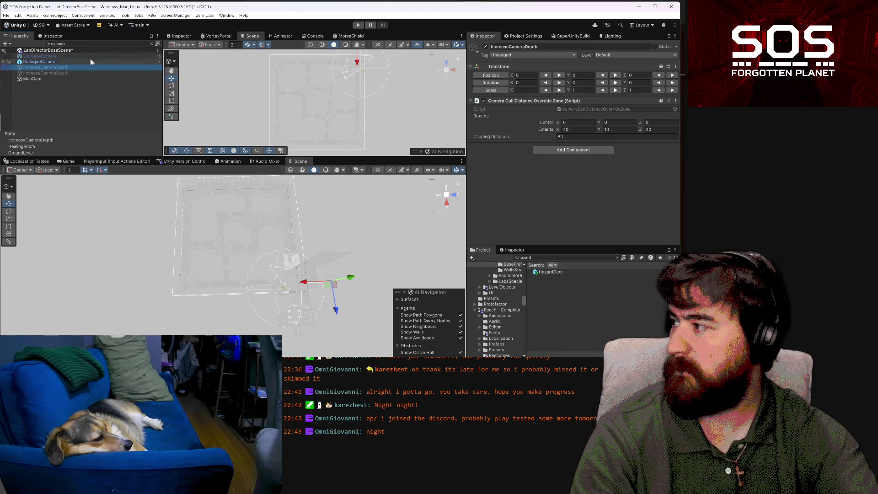
# Clear the search and drag IncreaseCameraDepth to the scene root above ZombieDreadnaught
pyautogui.click(152, 43)
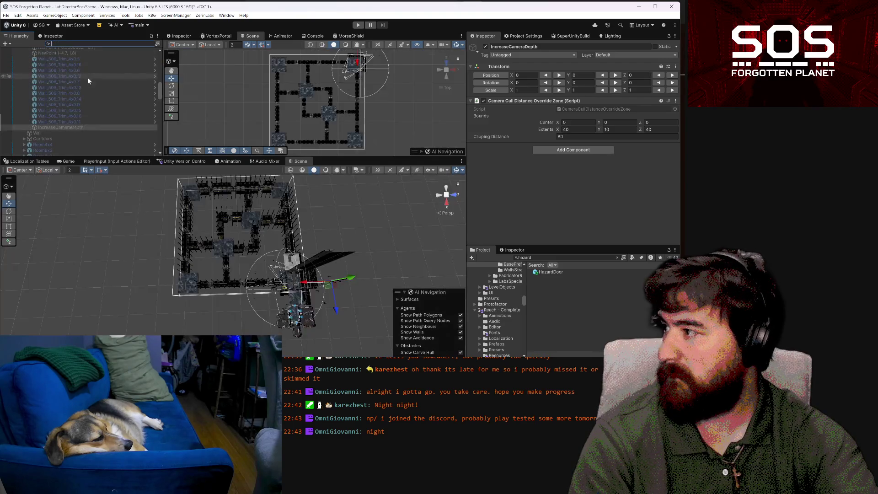
pyautogui.scroll(10, 41, 131)
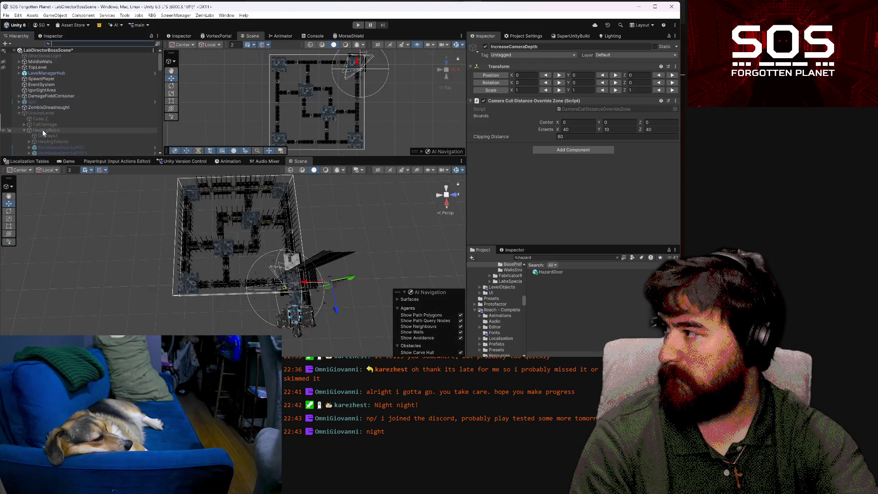
pyautogui.scroll(-10, 58, 100)
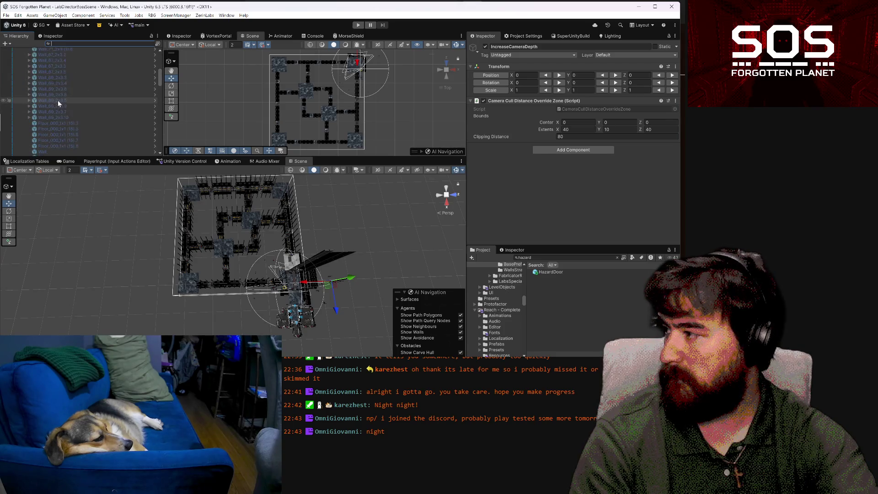
pyautogui.moveTo(62, 90)
pyautogui.mouseDown()
pyautogui.moveTo(62, 37)
pyautogui.moveTo(58, 78)
pyautogui.moveTo(21, 19)
pyautogui.moveTo(64, 71)
pyautogui.moveTo(60, 96)
pyautogui.moveTo(84, 155)
pyautogui.mouseUp()
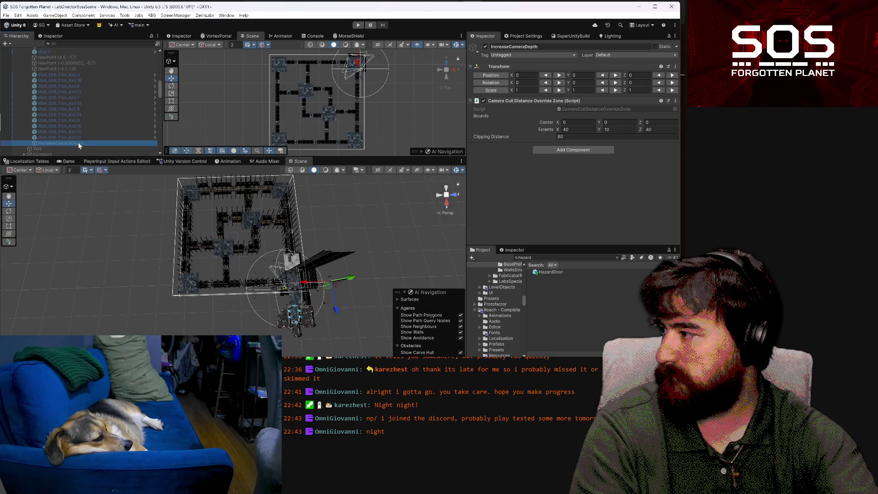
pyautogui.scroll(5, 61, 55)
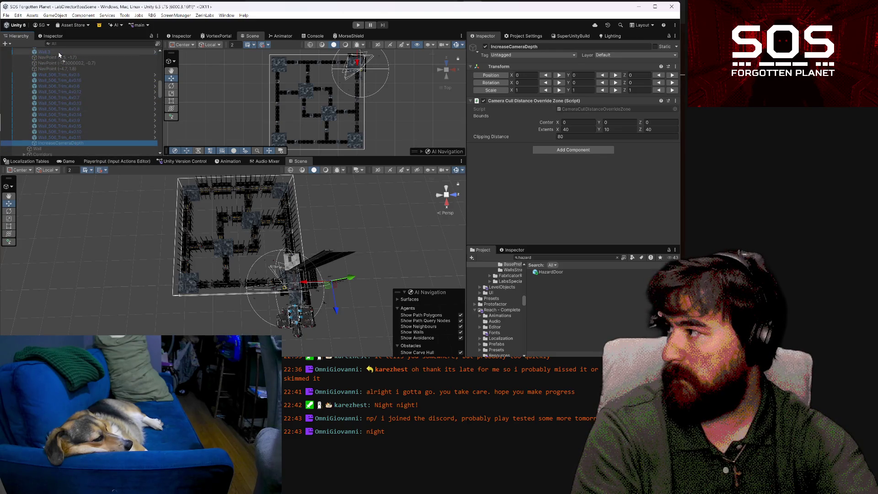
pyautogui.scroll(4, 60, 55)
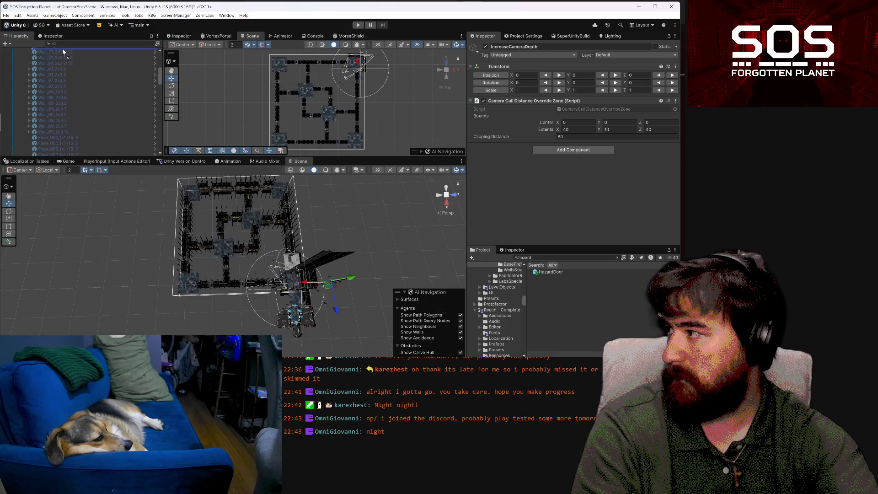
pyautogui.scroll(6, 62, 59)
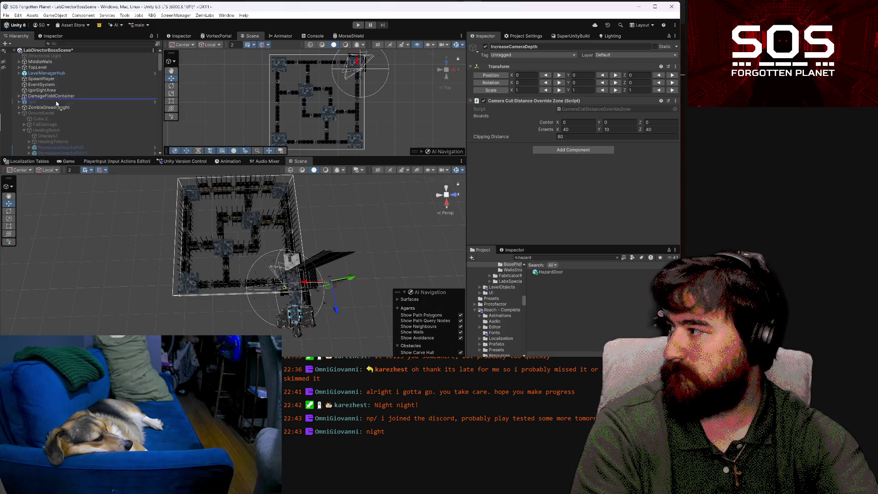
pyautogui.moveTo(56, 112); pyautogui.dragTo(56, 111)
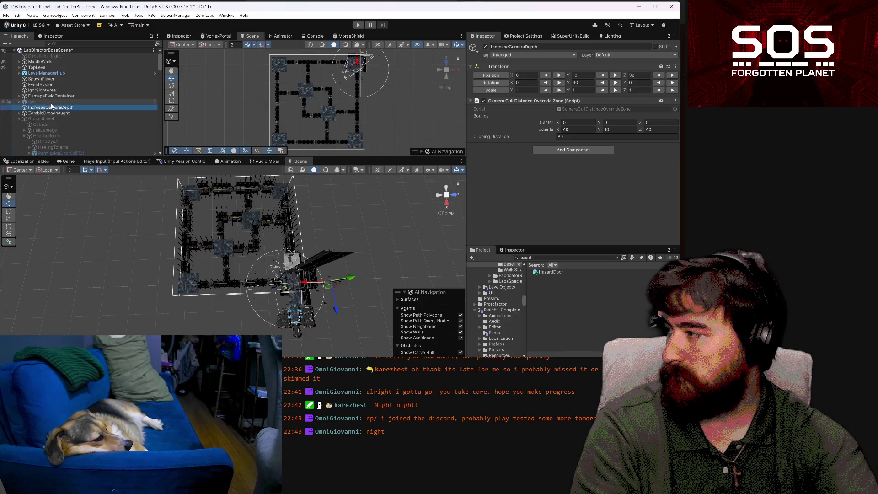
# Collapse GroundLevel, switch to the Move tool, and toggle the zone's active checkbox off and on
pyautogui.click(19, 119)
pyautogui.moveTo(386, 146); pyautogui.dragTo(389, 109)
pyautogui.scroll(-2, 363, 121)
pyautogui.press('w')
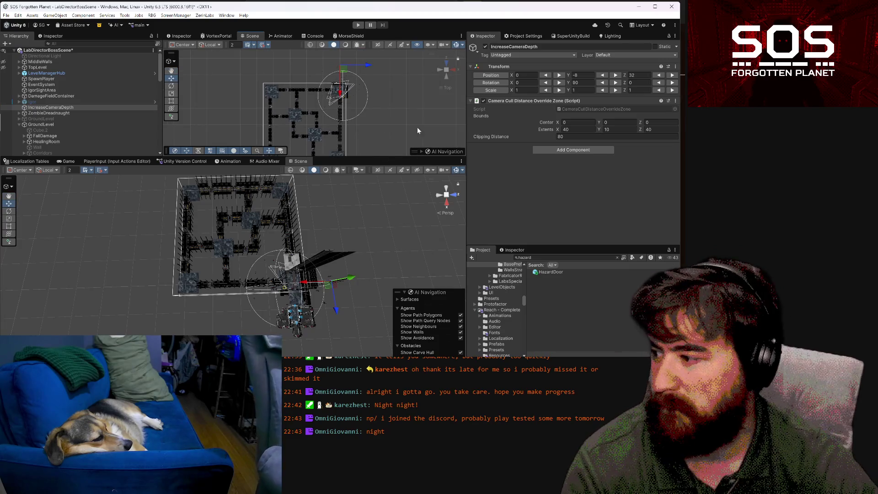
pyautogui.click(487, 47)
pyautogui.click(486, 46)
pyautogui.click(486, 46)
pyautogui.click(486, 46)
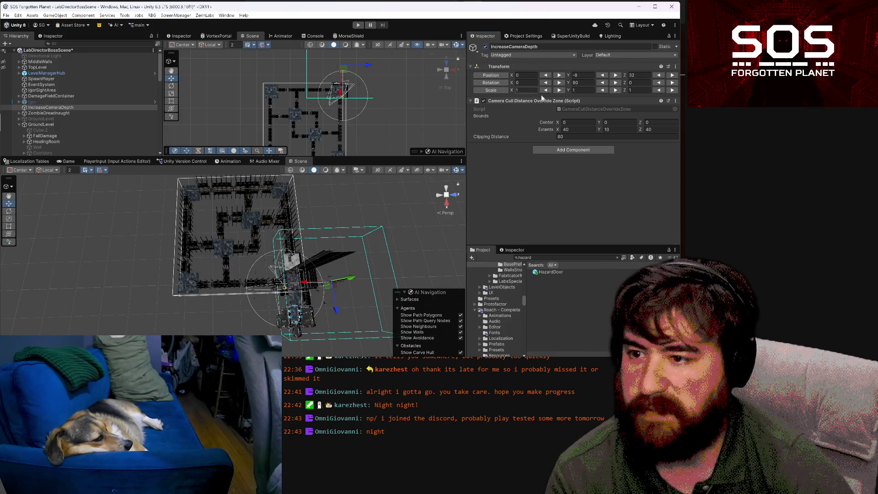
# Set the zone's Transform position to X -42.5 and Z -40
pyautogui.click(577, 75)
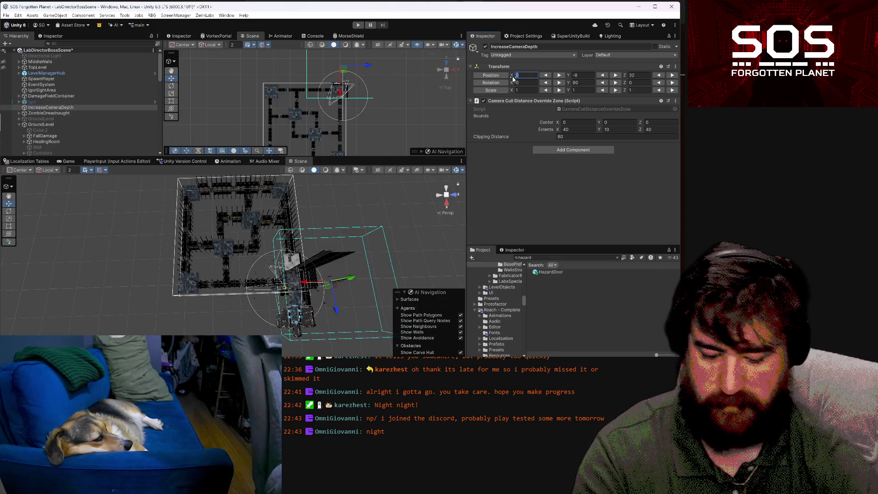
pyautogui.write('40')
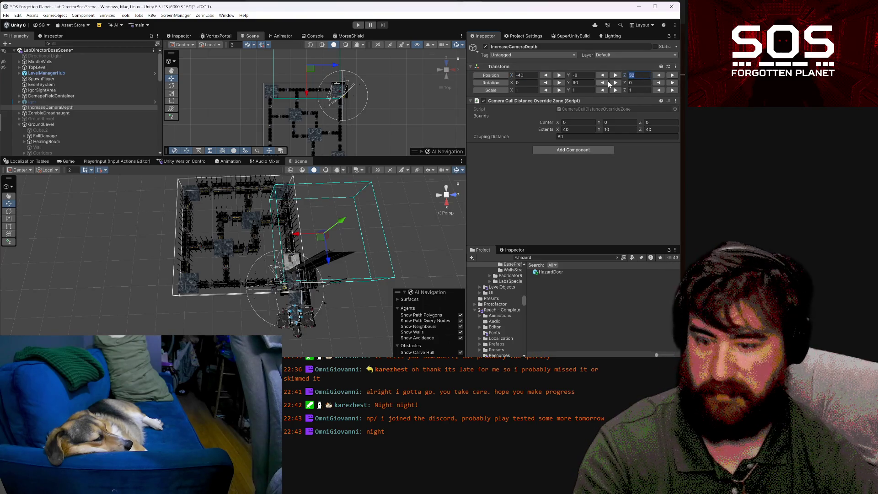
pyautogui.write('-40')
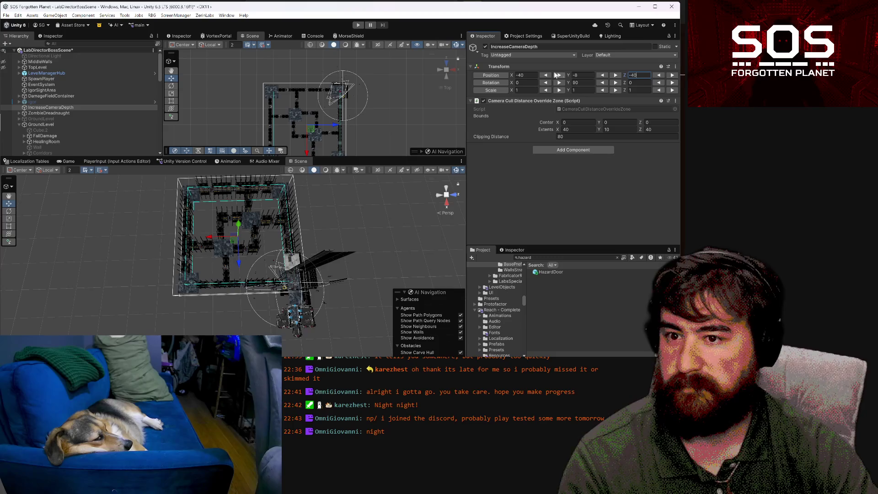
pyautogui.press('BackSpace')
pyautogui.write('5')
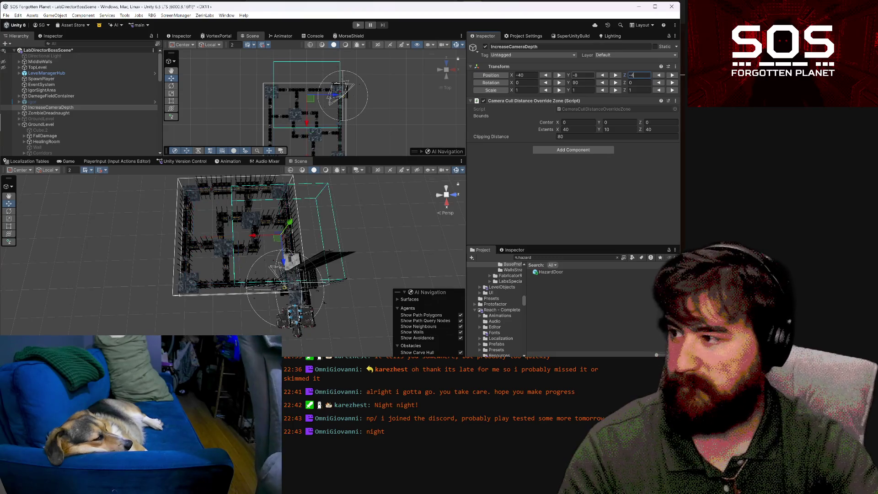
pyautogui.press('BackSpace')
pyautogui.write('0')
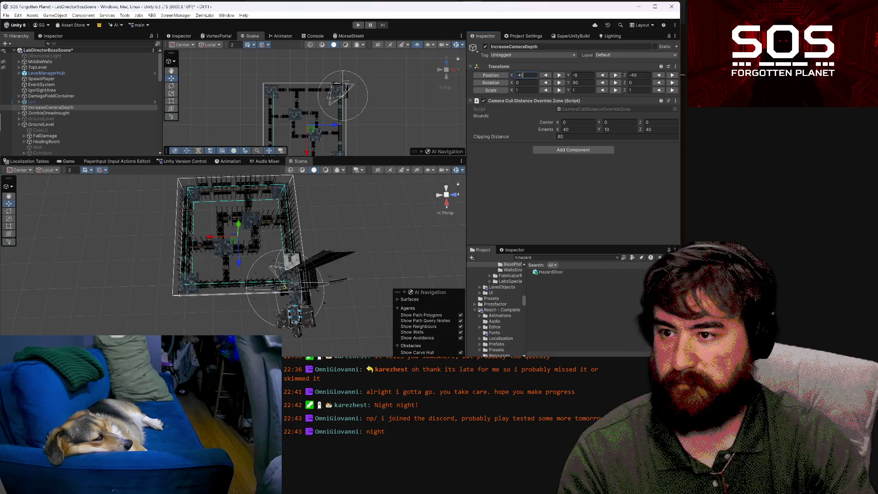
pyautogui.press('BackSpace')
pyautogui.write('2.5')
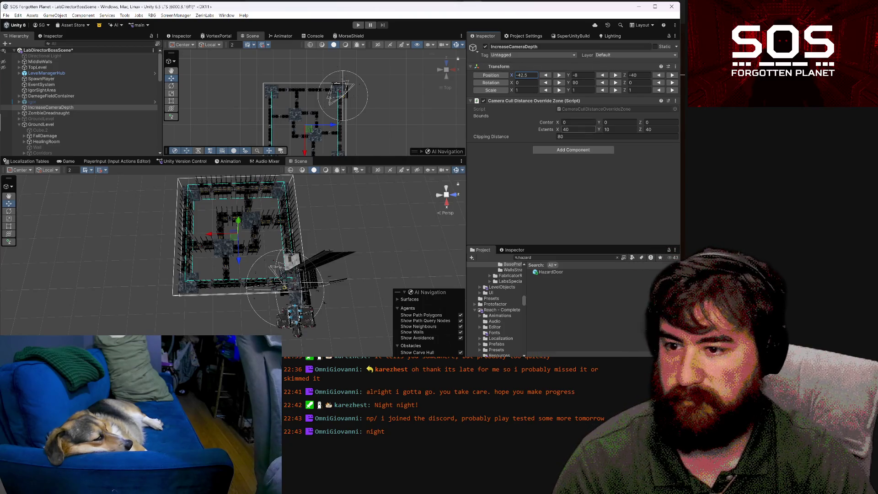
pyautogui.write('50')
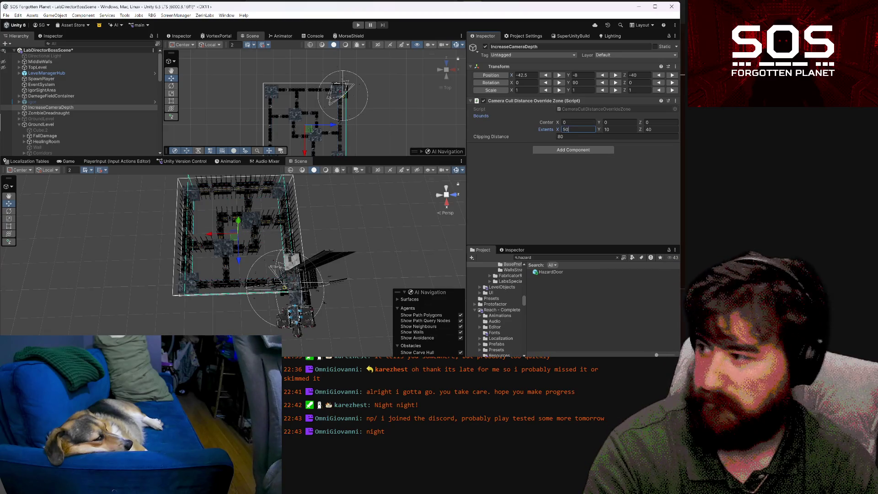
# Give the zone extents 50 × 10 × 50 and clipping distance 100, then orbit to check it
pyautogui.press('Tab')
pyautogui.press('Tab')
pyautogui.write('50')
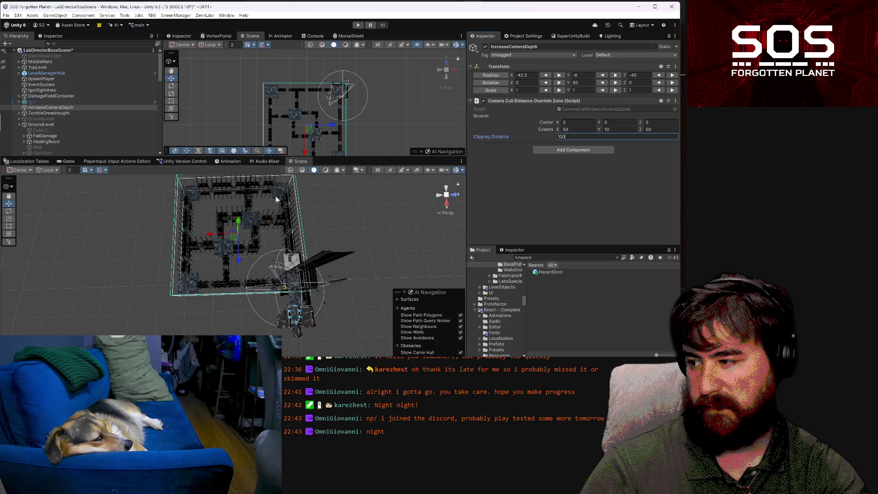
pyautogui.moveTo(272, 270)
pyautogui.mouseDown()
pyautogui.moveTo(256, 274)
pyautogui.moveTo(243, 256)
pyautogui.moveTo(220, 269)
pyautogui.moveTo(384, 310)
pyautogui.moveTo(363, 173)
pyautogui.moveTo(329, 137)
pyautogui.mouseUp()
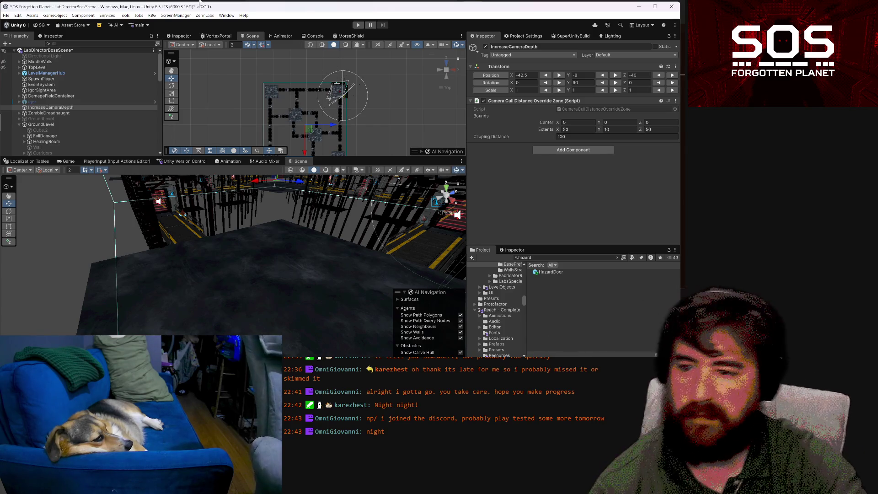
# Orbit around the level and select the StraightBaseExternal.7 corridor piece
pyautogui.moveTo(284, 252)
pyautogui.mouseDown()
pyautogui.moveTo(306, 250)
pyautogui.moveTo(242, 260)
pyautogui.moveTo(279, 261)
pyautogui.mouseUp()
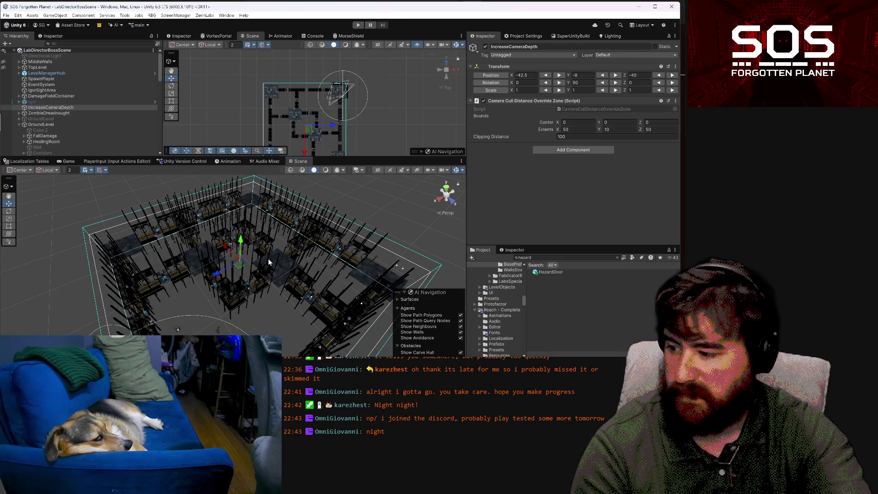
pyautogui.moveTo(346, 273)
pyautogui.mouseDown()
pyautogui.moveTo(169, 287)
pyautogui.moveTo(111, 281)
pyautogui.mouseUp()
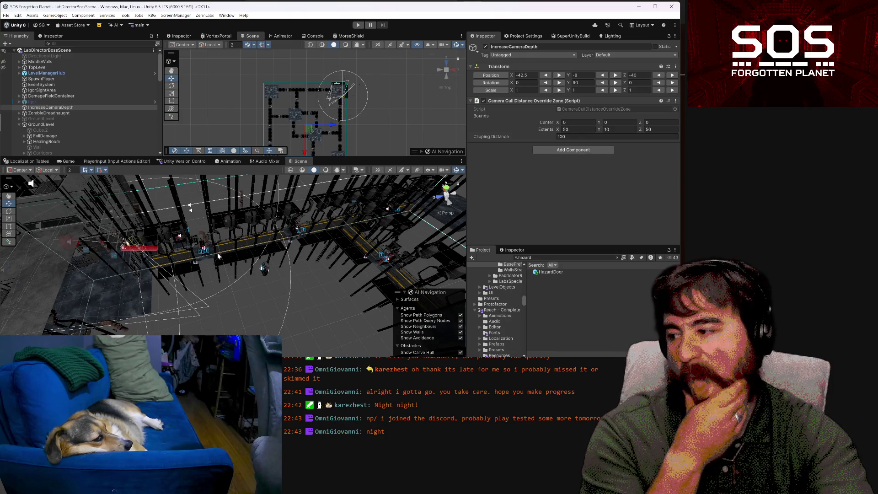
pyautogui.click(225, 250)
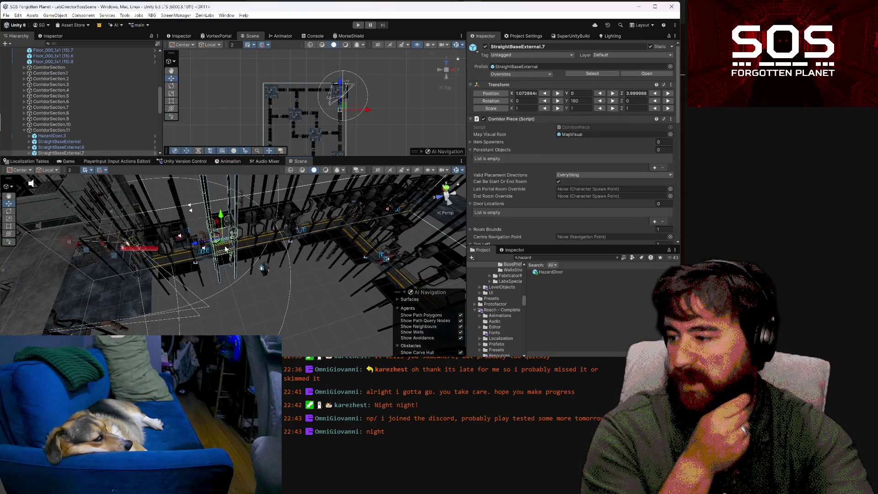
# Select CorridorSection.11 and fly the view around its corridor pieces and the pipe area
pyautogui.click(67, 130)
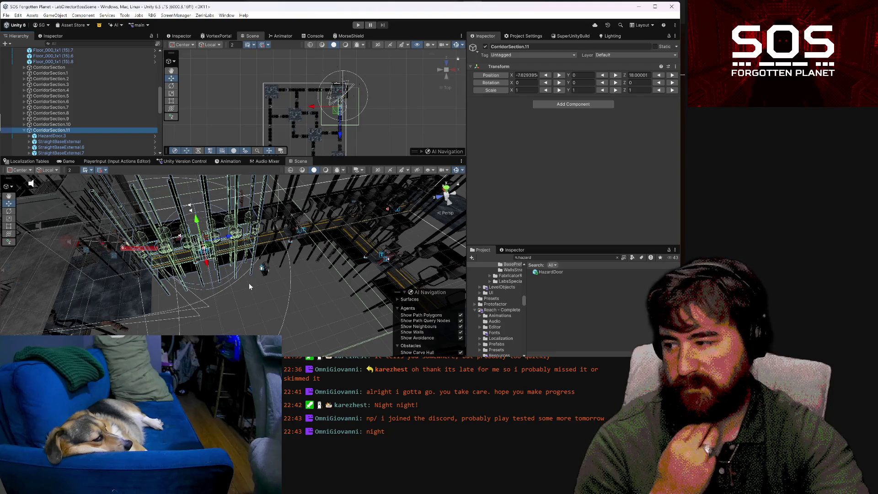
pyautogui.moveTo(249, 284); pyautogui.dragTo(131, 322)
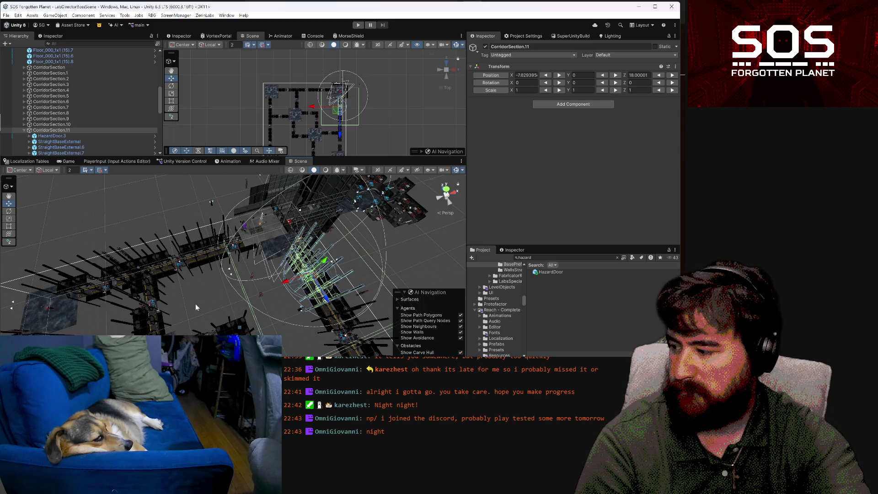
pyautogui.moveTo(257, 283)
pyautogui.mouseDown()
pyautogui.moveTo(301, 267)
pyautogui.moveTo(123, 202)
pyautogui.moveTo(72, 199)
pyautogui.moveTo(119, 195)
pyautogui.mouseUp()
pyautogui.moveTo(642, 200)
pyautogui.mouseDown()
pyautogui.moveTo(584, 186)
pyautogui.moveTo(515, 200)
pyautogui.mouseUp()
pyautogui.moveTo(117, 286)
pyautogui.mouseDown()
pyautogui.moveTo(138, 294)
pyautogui.moveTo(179, 257)
pyautogui.moveTo(253, 234)
pyautogui.moveTo(266, 271)
pyautogui.moveTo(512, 344)
pyautogui.moveTo(352, 292)
pyautogui.moveTo(360, 296)
pyautogui.mouseUp()
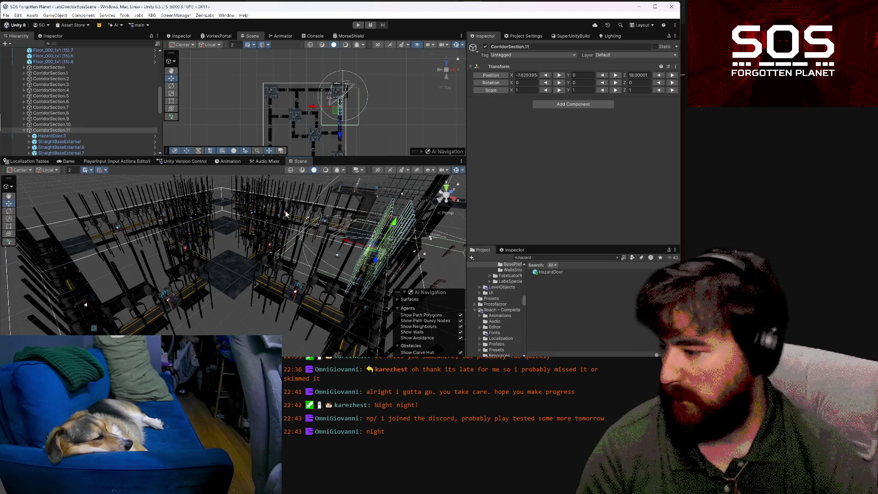
pyautogui.scroll(10, 77, 107)
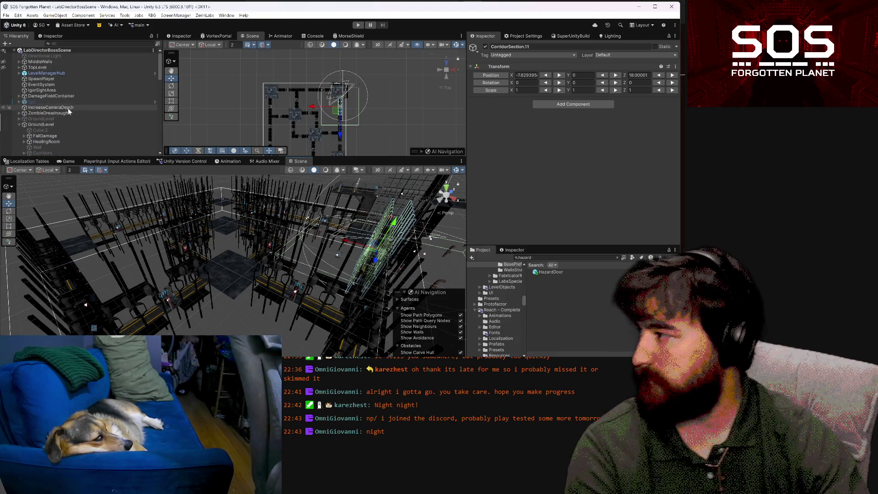
# Expand GroundLevel and AmmoManager, then select and frame the first AmmoDispenser
pyautogui.scroll(-3, 69, 110)
pyautogui.click(19, 82)
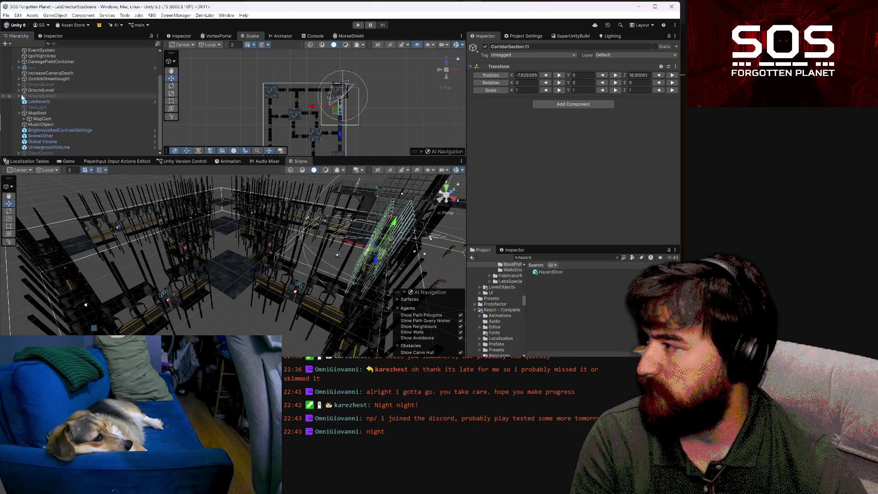
pyautogui.click(19, 90)
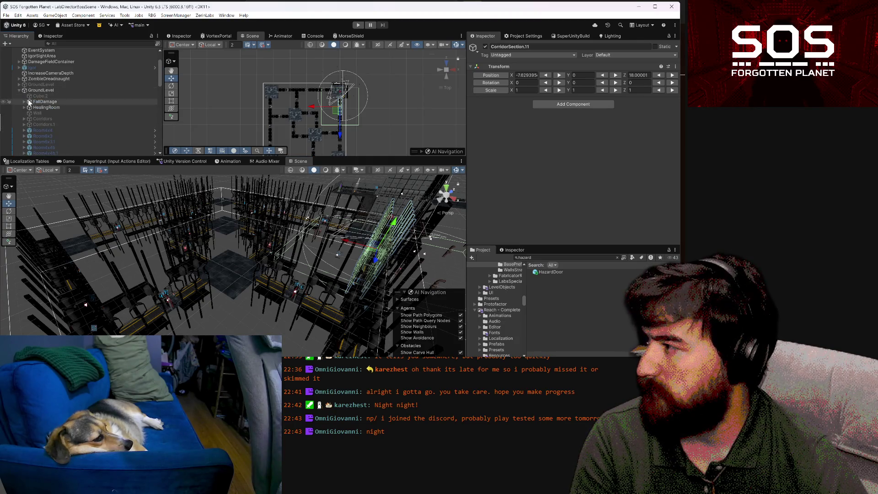
pyautogui.scroll(-3, 29, 102)
pyautogui.scroll(-3, 29, 103)
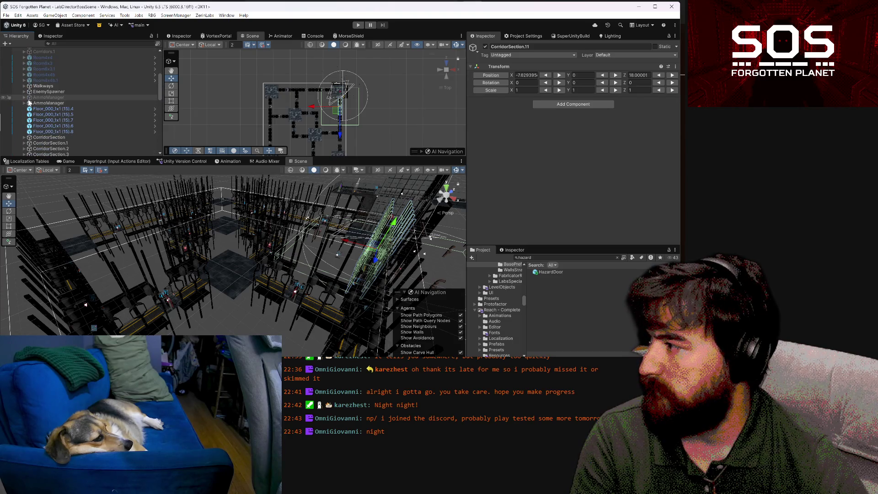
pyautogui.scroll(-2, 29, 102)
pyautogui.click(37, 83)
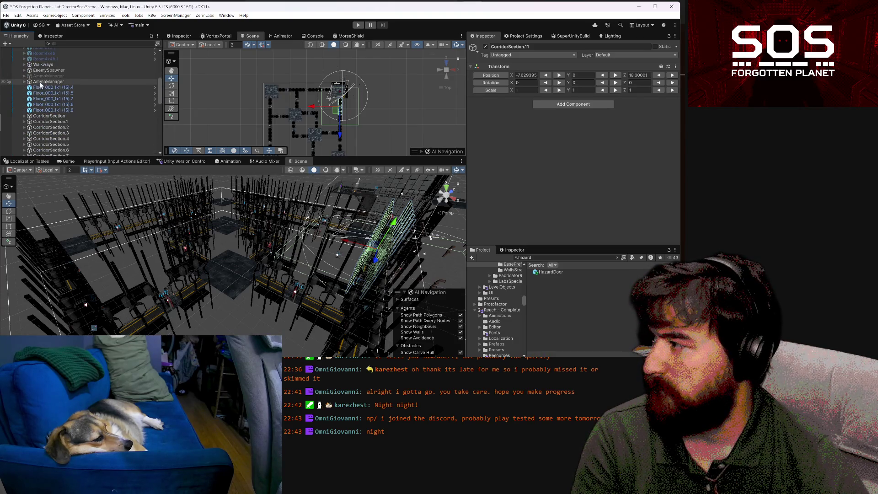
pyautogui.press('Right')
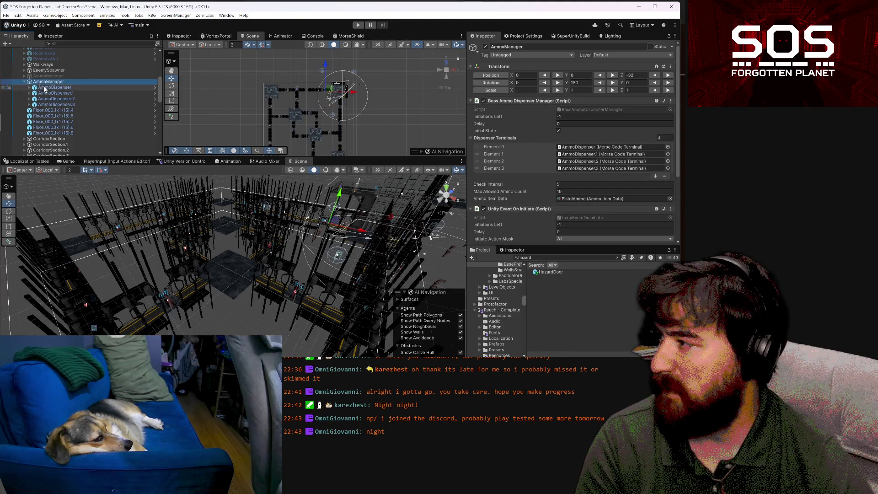
pyautogui.click(37, 87)
pyautogui.press('f')
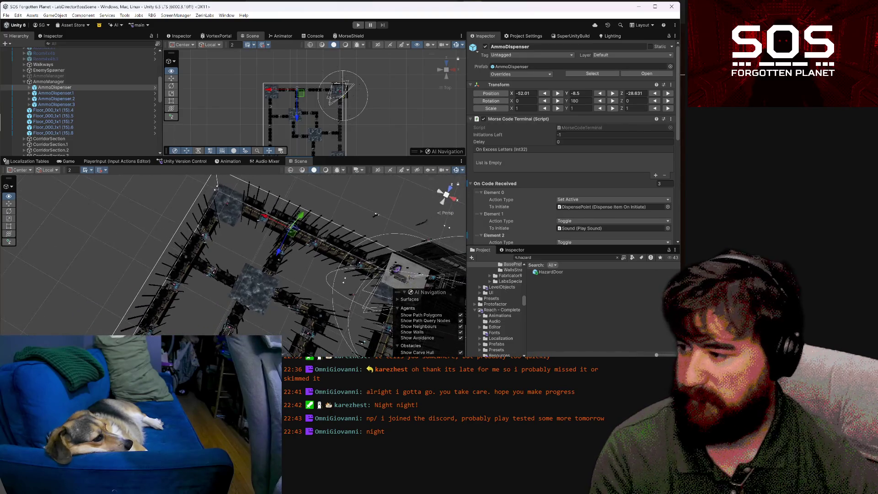
# Frame AmmoManager and reset its Transform position to 0, 0, 0
pyautogui.click(71, 93)
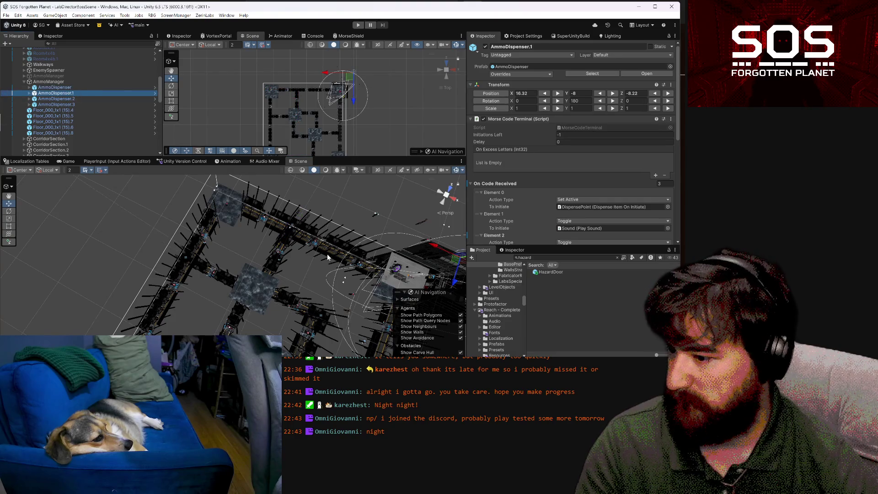
pyautogui.moveTo(347, 238); pyautogui.dragTo(413, 215)
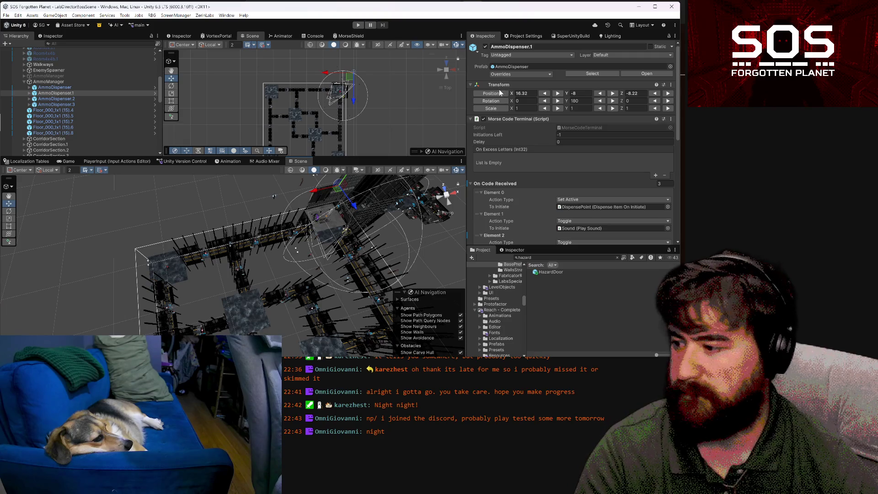
pyautogui.click(103, 82)
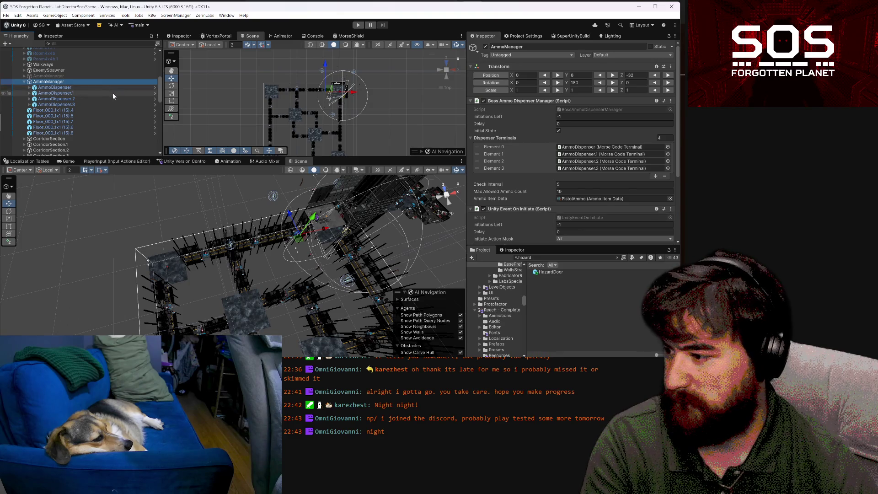
pyautogui.moveTo(211, 221); pyautogui.dragTo(273, 280)
pyautogui.press('f')
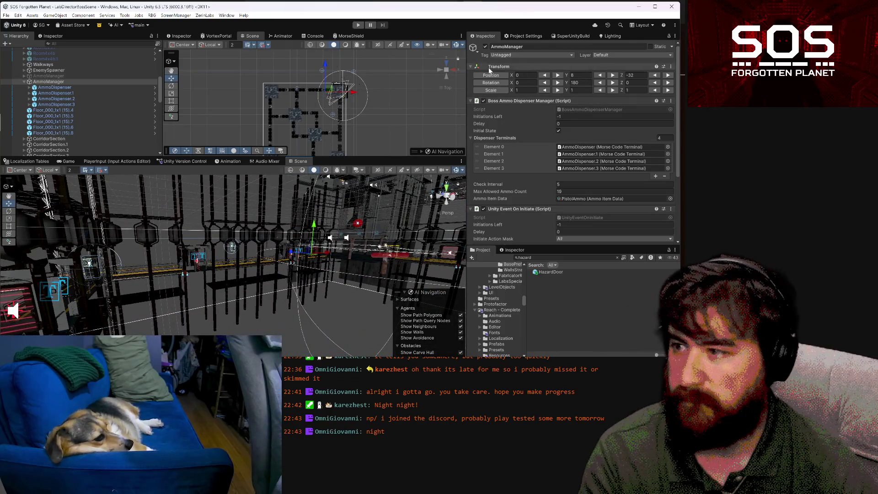
pyautogui.scroll(5, 58, 89)
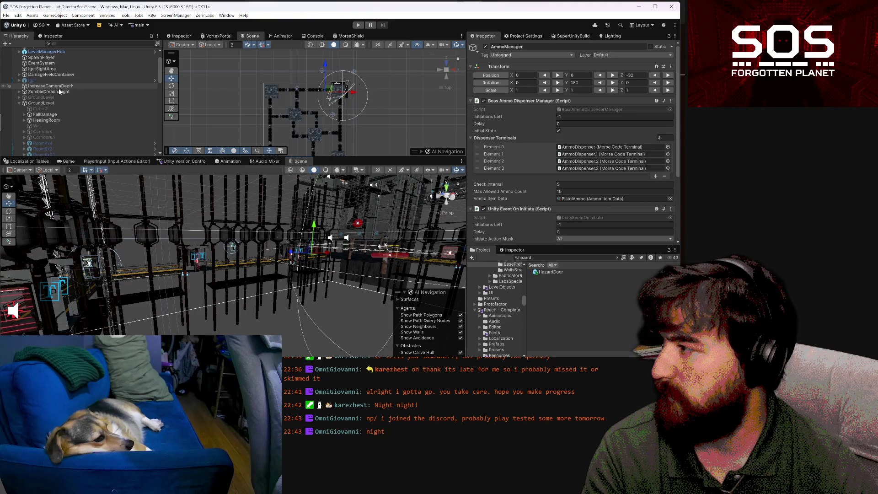
pyautogui.scroll(-5, 58, 89)
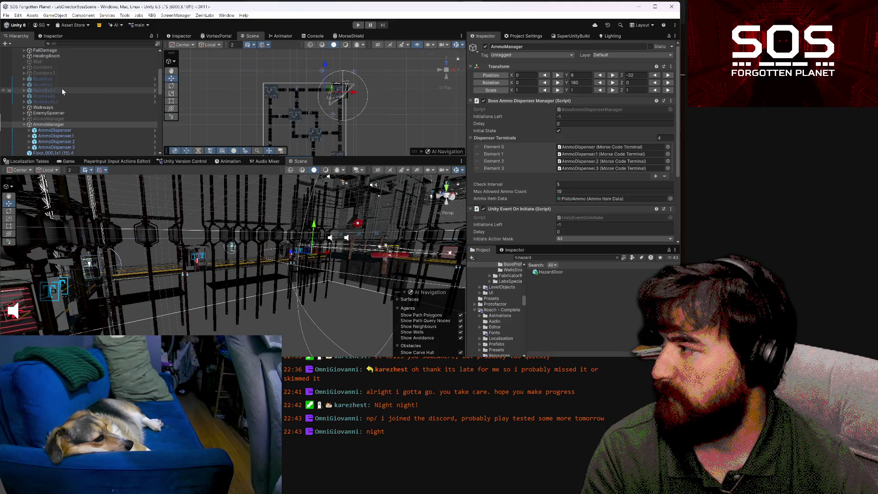
pyautogui.click(497, 77)
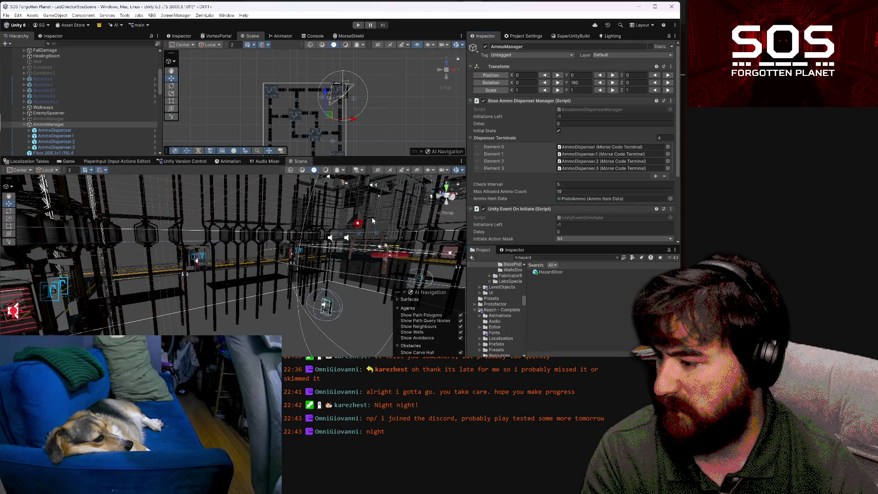
# Frame GroundLevel, switch the handle toggle from Center to Pivot, and reselect AmmoManager
pyautogui.moveTo(167, 261)
pyautogui.mouseDown()
pyautogui.moveTo(410, 293)
pyautogui.moveTo(225, 295)
pyautogui.moveTo(202, 256)
pyautogui.mouseUp()
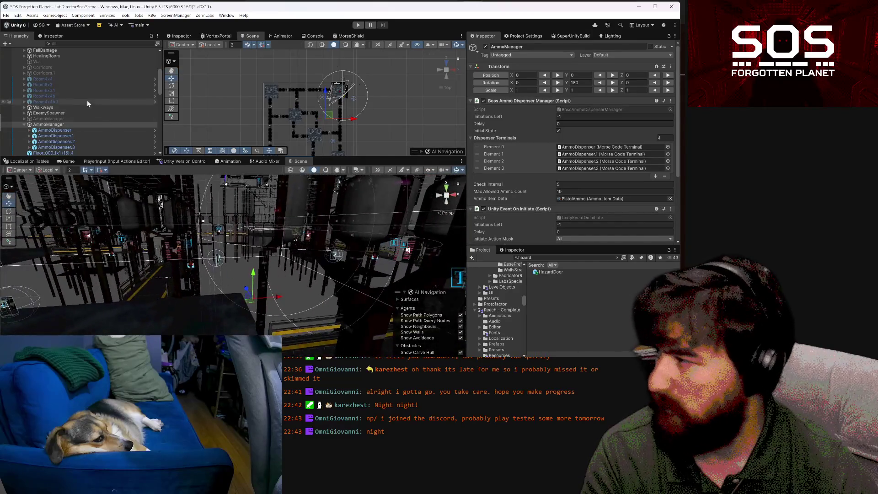
pyautogui.scroll(4, 72, 108)
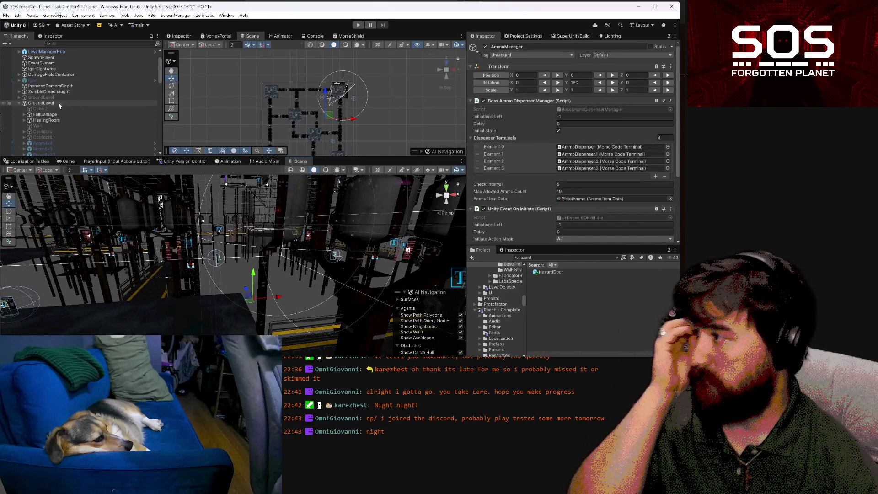
pyautogui.click(57, 103)
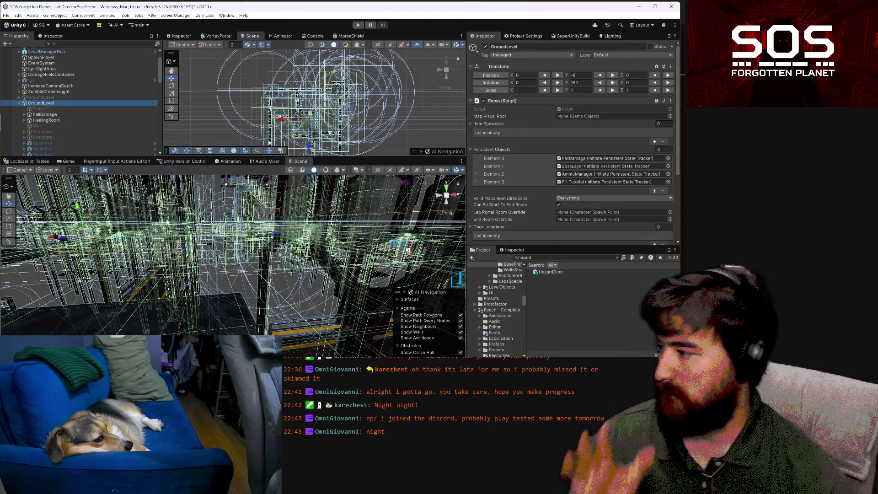
pyautogui.press('f')
pyautogui.click(21, 171)
pyautogui.click(26, 185)
pyautogui.scroll(-5, 45, 123)
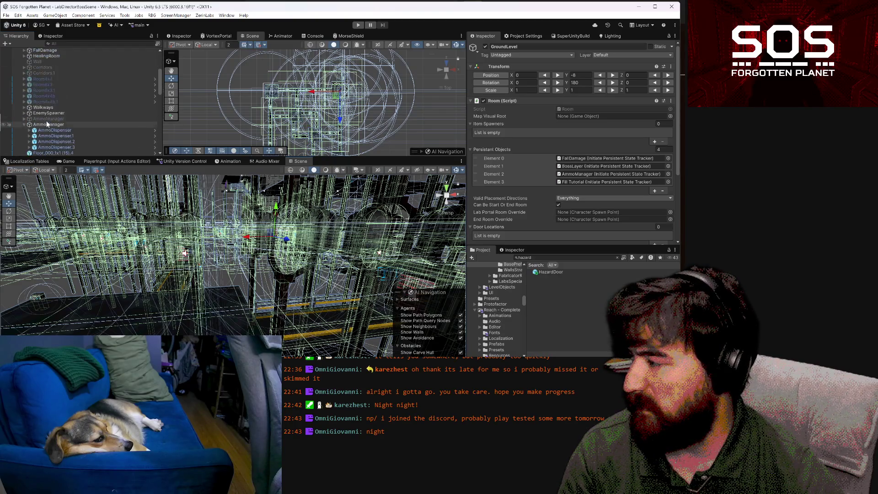
pyautogui.click(50, 125)
pyautogui.moveTo(240, 271)
pyautogui.mouseDown()
pyautogui.moveTo(220, 315)
pyautogui.moveTo(237, 320)
pyautogui.mouseUp()
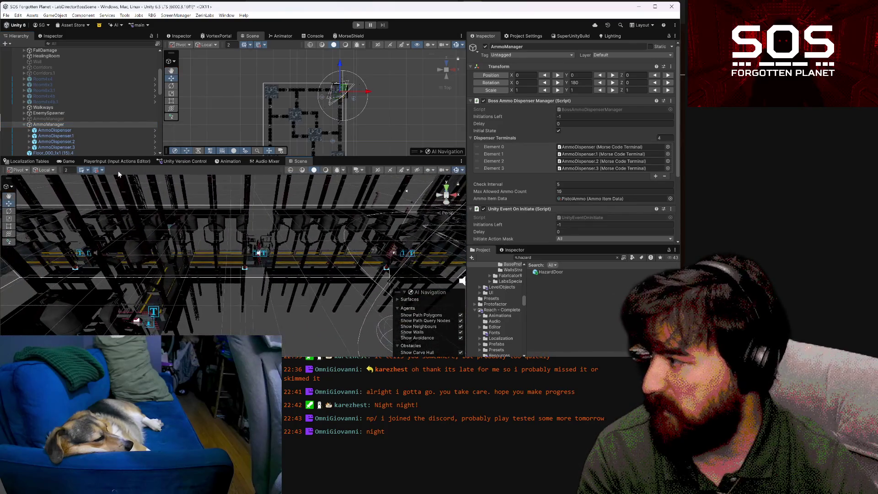
# Set the first AmmoDispenser's Y position to 0 and slide it along Z to about 3.37
pyautogui.click(92, 132)
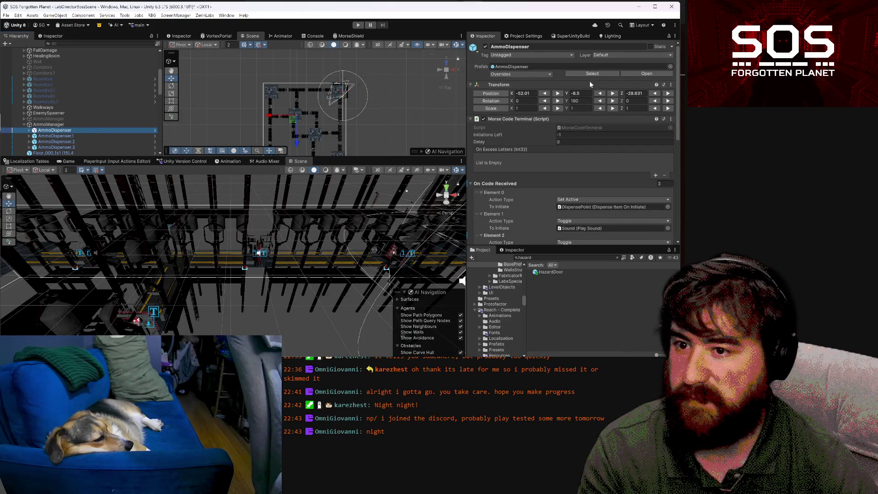
pyautogui.click(580, 93)
pyautogui.write('0')
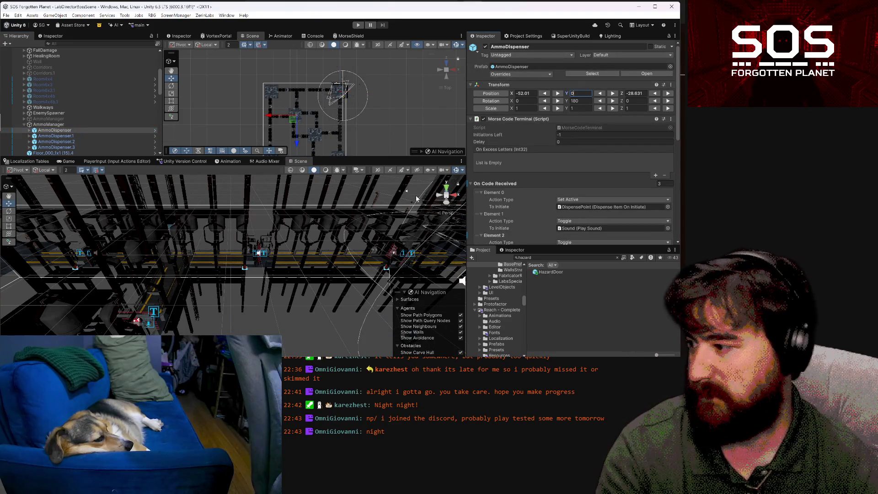
pyautogui.moveTo(220, 274)
pyautogui.mouseDown()
pyautogui.moveTo(244, 283)
pyautogui.moveTo(458, 251)
pyautogui.moveTo(7, 256)
pyautogui.moveTo(21, 263)
pyautogui.moveTo(76, 185)
pyautogui.mouseUp()
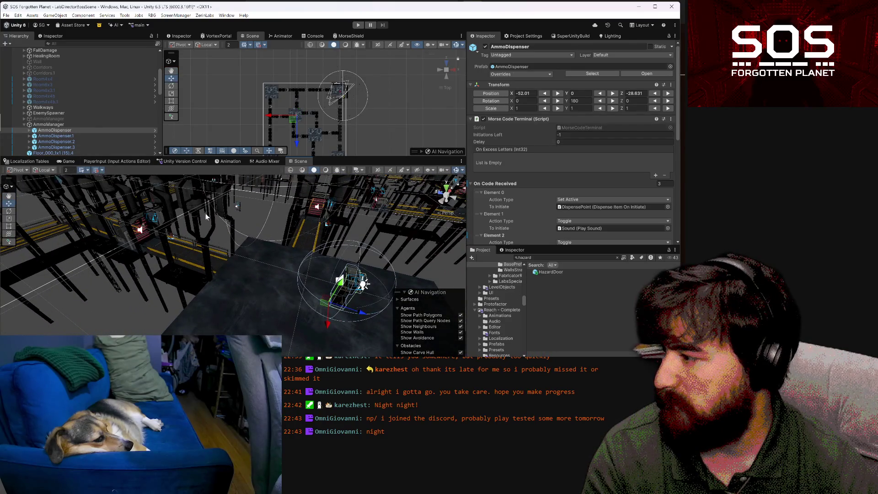
pyautogui.moveTo(215, 220)
pyautogui.mouseDown()
pyautogui.moveTo(269, 251)
pyautogui.moveTo(407, 261)
pyautogui.moveTo(99, 257)
pyautogui.moveTo(87, 216)
pyautogui.moveTo(147, 258)
pyautogui.mouseUp()
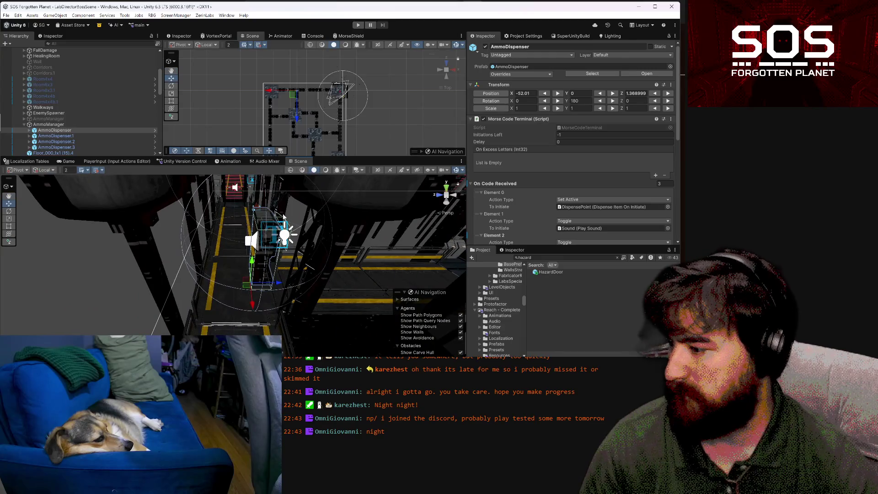
pyautogui.moveTo(278, 283); pyautogui.dragTo(234, 283)
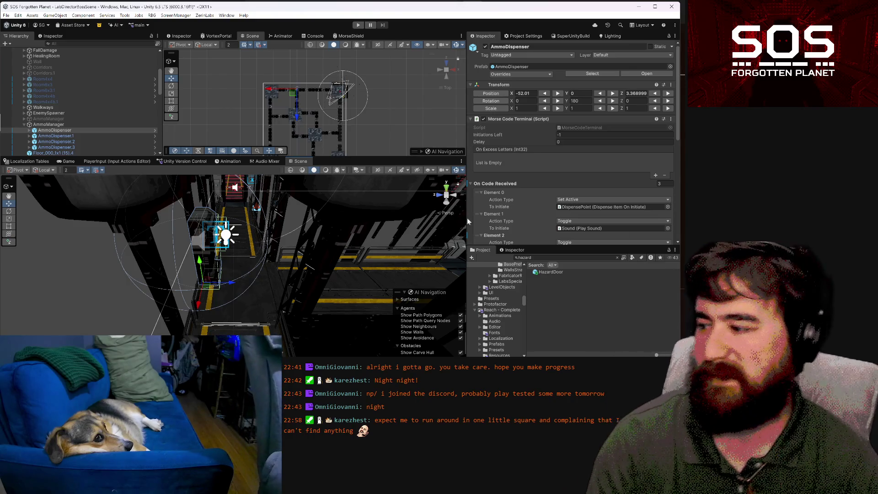
pyautogui.press('alt')
pyautogui.moveTo(375, 234)
pyautogui.mouseDown()
pyautogui.moveTo(319, 284)
pyautogui.moveTo(188, 315)
pyautogui.mouseUp()
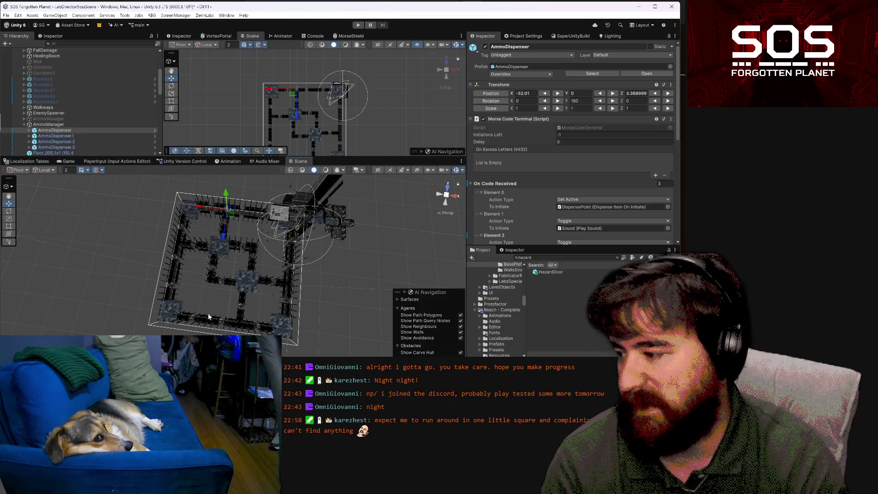
pyautogui.click(254, 284)
pyautogui.click(223, 247)
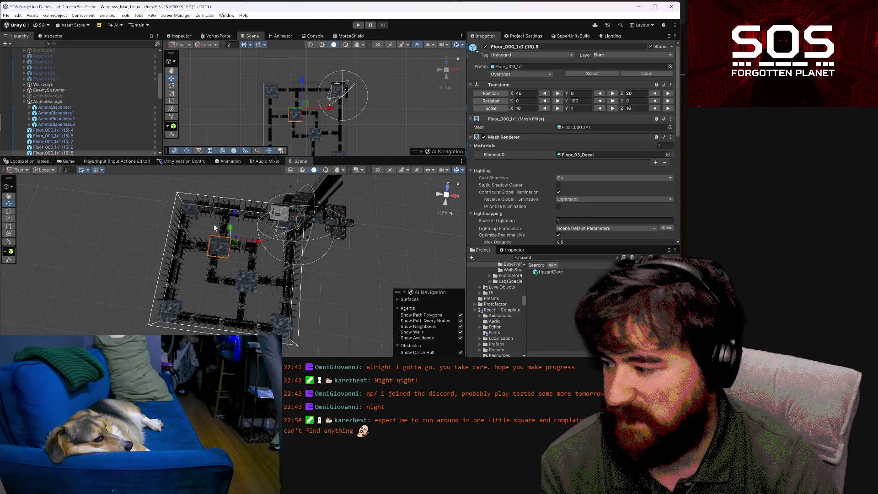
pyautogui.click(193, 210)
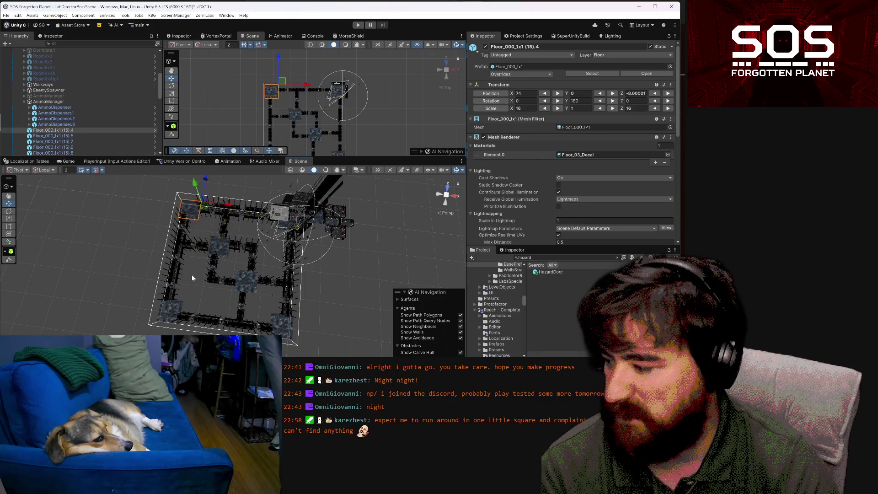
pyautogui.click(178, 304)
pyautogui.click(282, 334)
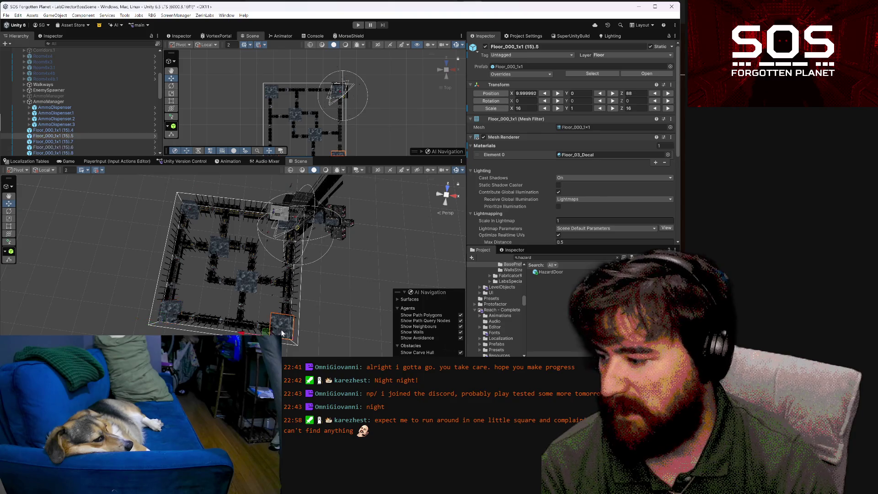
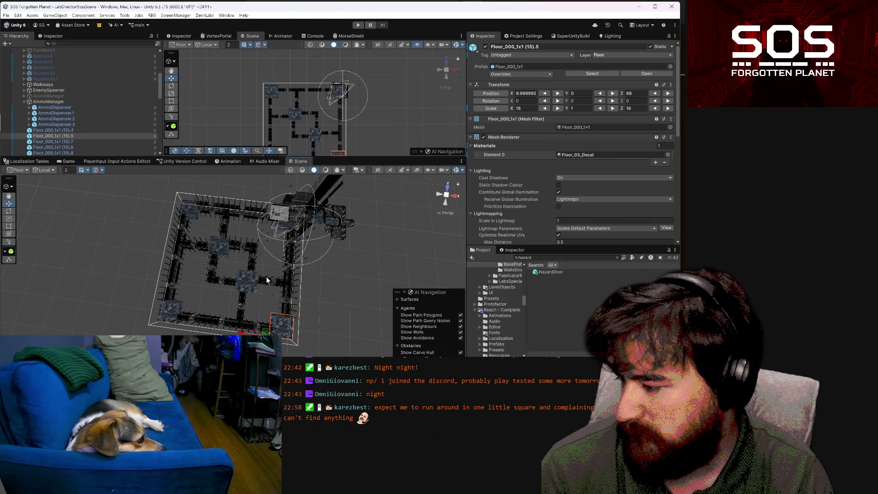
# Orbit and fly the Scene view around the arena layout toward the red door and walkway
pyautogui.moveTo(264, 277)
pyautogui.mouseDown()
pyautogui.moveTo(300, 285)
pyautogui.moveTo(276, 261)
pyautogui.moveTo(339, 266)
pyautogui.moveTo(319, 233)
pyautogui.mouseUp()
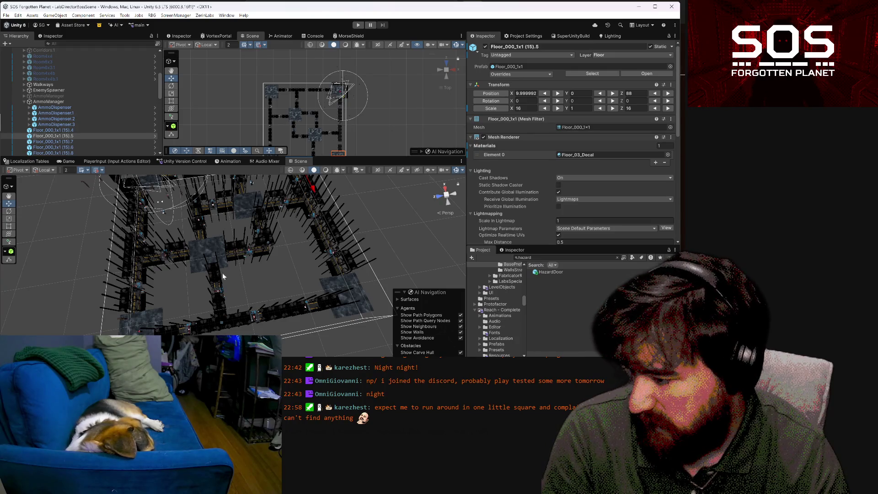
pyautogui.moveTo(270, 285)
pyautogui.mouseDown()
pyautogui.moveTo(236, 275)
pyautogui.moveTo(290, 272)
pyautogui.moveTo(322, 216)
pyautogui.moveTo(442, 182)
pyautogui.moveTo(424, 170)
pyautogui.mouseUp()
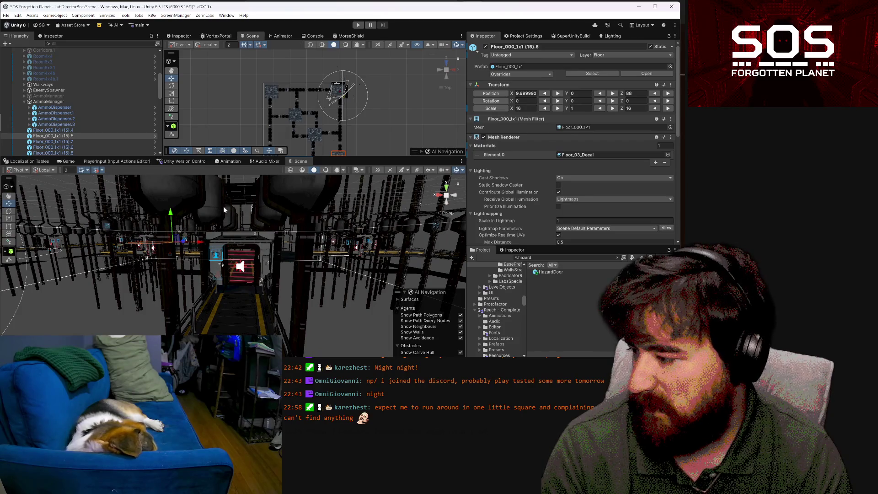
pyautogui.press('w')
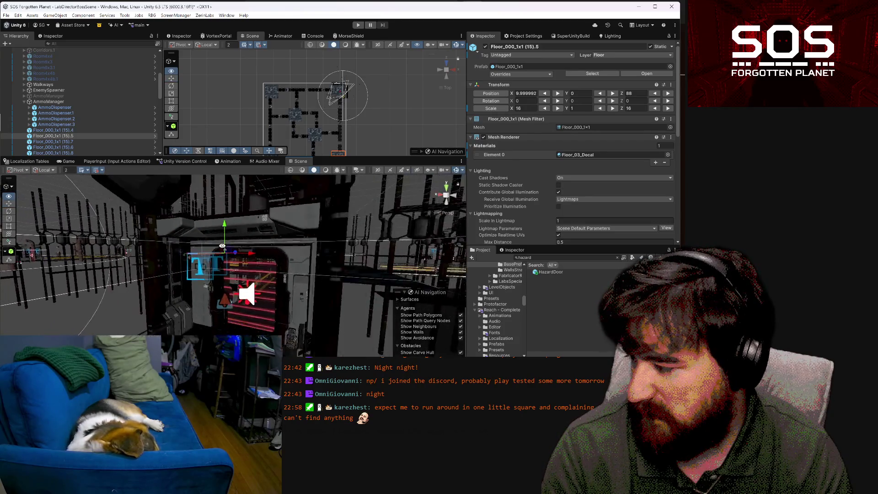
pyautogui.press('w')
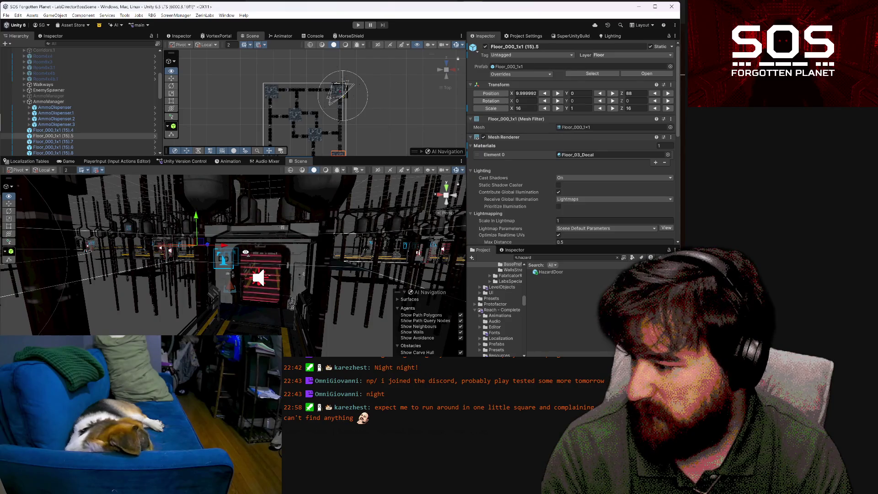
pyautogui.press('s')
pyautogui.moveTo(116, 329)
pyautogui.mouseDown()
pyautogui.moveTo(69, 336)
pyautogui.moveTo(3, 263)
pyautogui.moveTo(85, 331)
pyautogui.mouseUp()
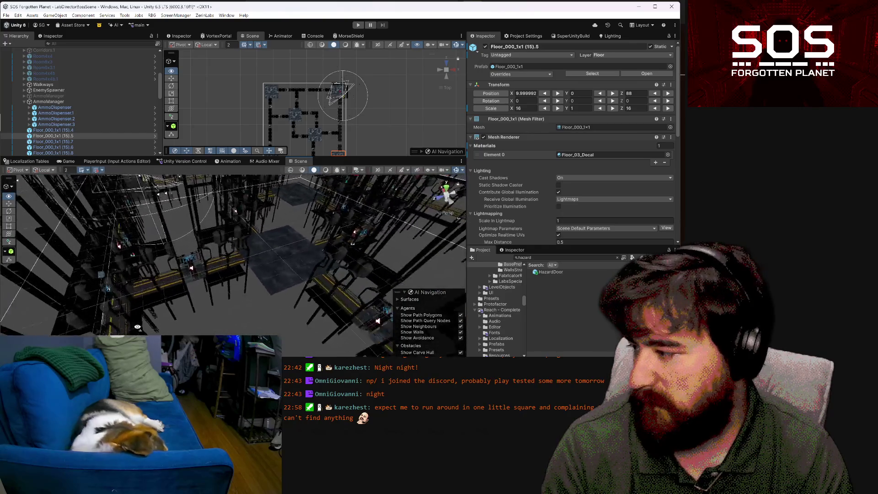
pyautogui.moveTo(150, 326)
pyautogui.mouseDown()
pyautogui.moveTo(264, 324)
pyautogui.moveTo(270, 414)
pyautogui.mouseUp()
pyautogui.moveTo(70, 187); pyautogui.dragTo(157, 188)
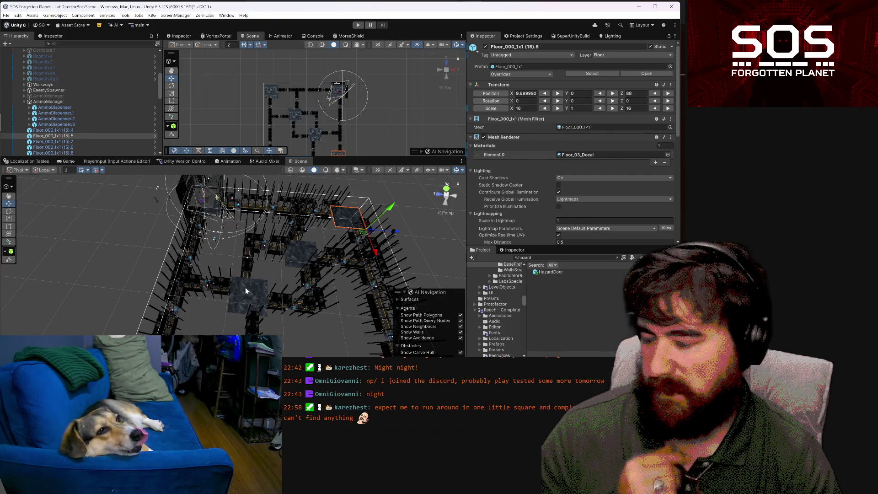
pyautogui.moveTo(273, 273)
pyautogui.mouseDown()
pyautogui.moveTo(197, 271)
pyautogui.moveTo(405, 188)
pyautogui.moveTo(407, 152)
pyautogui.moveTo(325, 173)
pyautogui.moveTo(202, 227)
pyautogui.moveTo(216, 201)
pyautogui.moveTo(267, 181)
pyautogui.moveTo(404, 179)
pyautogui.moveTo(257, 196)
pyautogui.mouseUp()
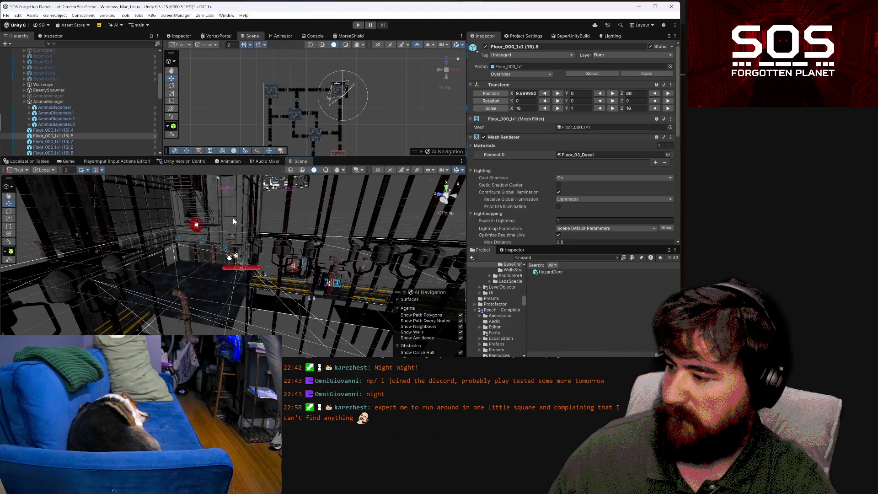
pyautogui.moveTo(250, 221)
pyautogui.mouseDown()
pyautogui.moveTo(236, 177)
pyautogui.moveTo(133, 208)
pyautogui.moveTo(169, 200)
pyautogui.moveTo(178, 220)
pyautogui.moveTo(215, 218)
pyautogui.moveTo(190, 231)
pyautogui.moveTo(218, 242)
pyautogui.moveTo(328, 247)
pyautogui.moveTo(192, 303)
pyautogui.moveTo(329, 273)
pyautogui.mouseUp()
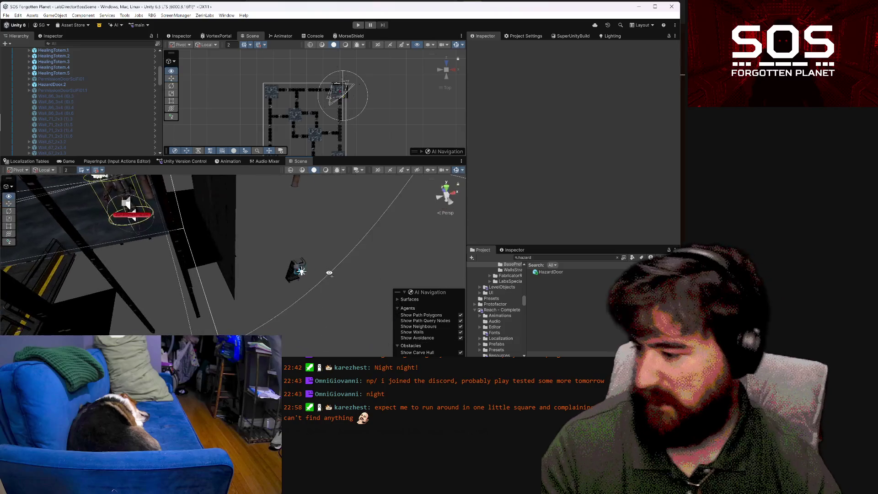
pyautogui.moveTo(243, 272)
pyautogui.mouseDown()
pyautogui.moveTo(308, 241)
pyautogui.moveTo(262, 269)
pyautogui.mouseUp()
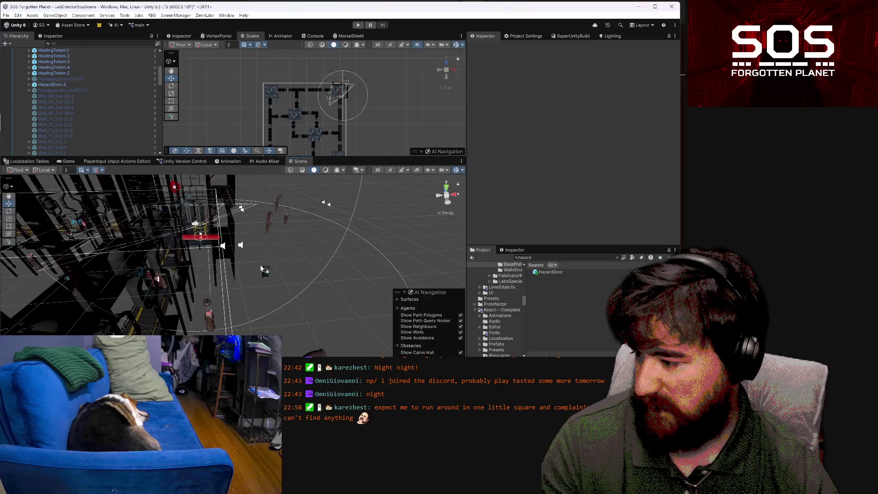
# Select AmmoDispenser.1 alone and place it at X -27.5, Z -25 in its corridor
pyautogui.click(266, 271)
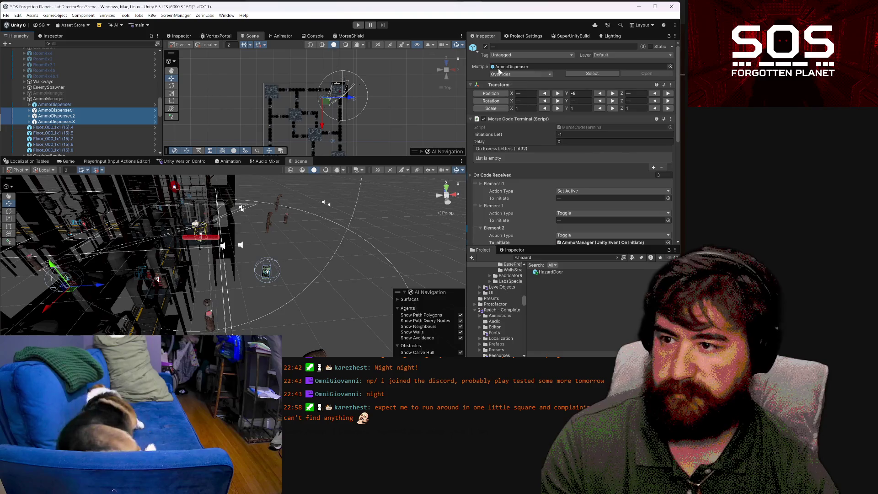
pyautogui.moveTo(228, 252)
pyautogui.mouseDown()
pyautogui.moveTo(192, 256)
pyautogui.moveTo(134, 153)
pyautogui.mouseUp()
pyautogui.moveTo(229, 251); pyautogui.dragTo(438, 287)
pyautogui.moveTo(231, 239); pyautogui.dragTo(129, 237)
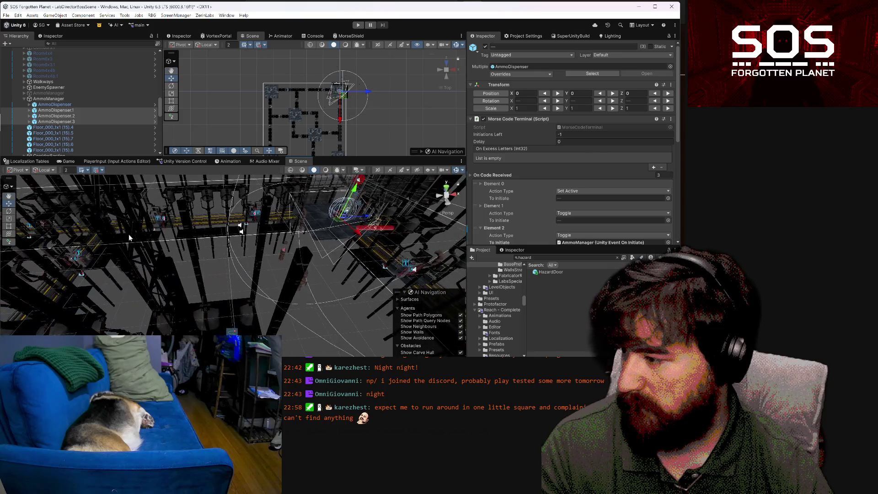
pyautogui.click(81, 110)
pyautogui.moveTo(197, 229)
pyautogui.mouseDown()
pyautogui.moveTo(230, 224)
pyautogui.moveTo(366, 265)
pyautogui.moveTo(396, 211)
pyautogui.moveTo(390, 202)
pyautogui.moveTo(292, 215)
pyautogui.moveTo(357, 202)
pyautogui.mouseUp()
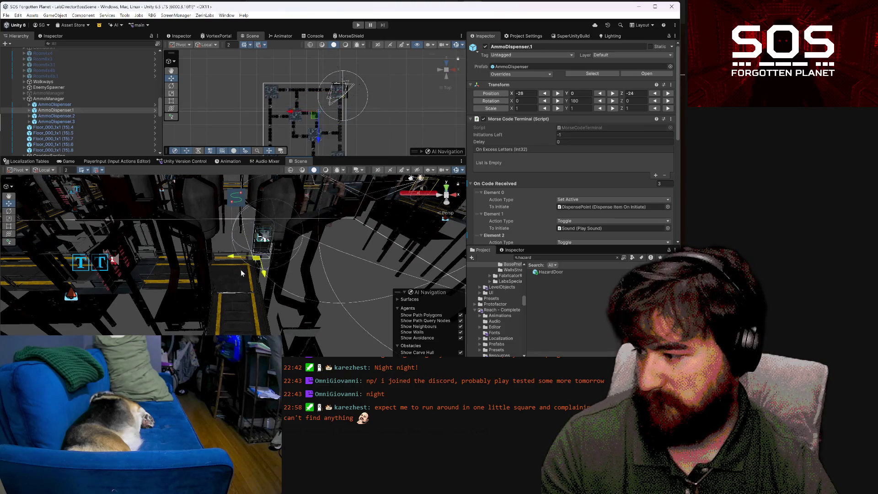
pyautogui.moveTo(251, 291); pyautogui.dragTo(135, 304)
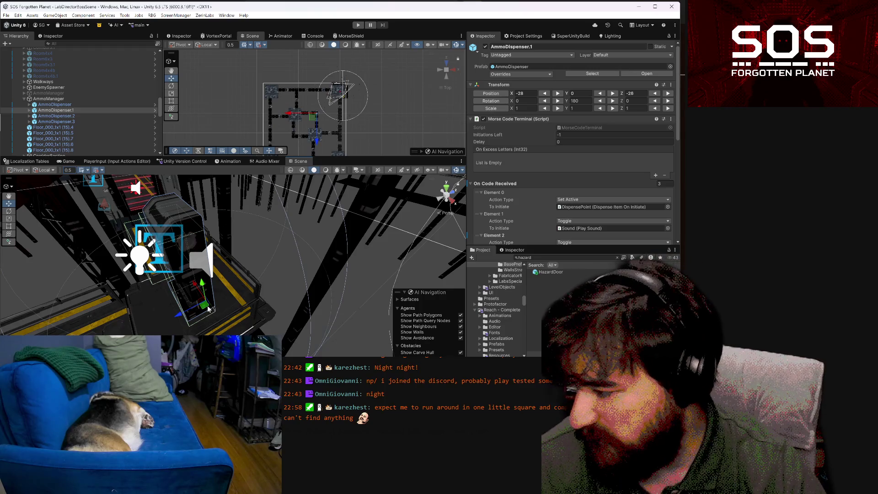
pyautogui.moveTo(244, 310)
pyautogui.keyDown('alt'); pyautogui.mouseDown()
pyautogui.moveTo(183, 275)
pyautogui.moveTo(85, 186)
pyautogui.moveTo(432, 294)
pyautogui.moveTo(298, 310)
pyautogui.moveTo(59, 312)
pyautogui.moveTo(78, 286)
pyautogui.mouseUp(); pyautogui.keyUp('alt')
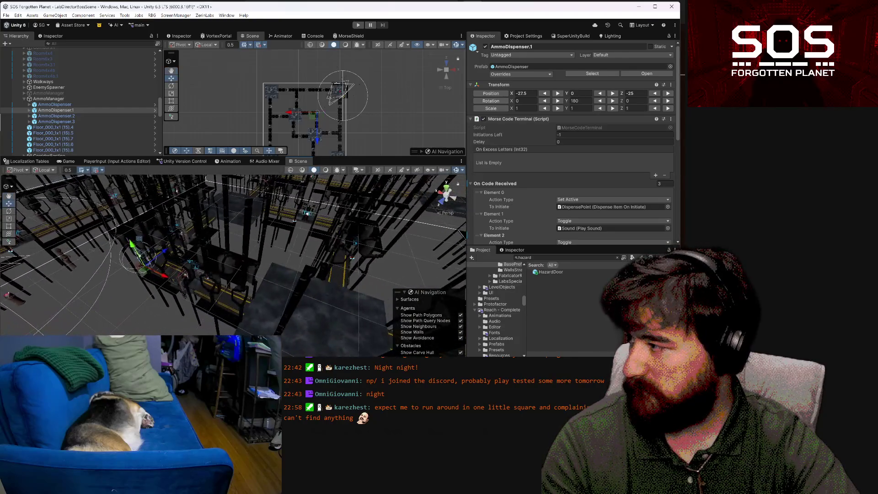
# Move AmmoDispenser.2 to a new spot in its corridor
pyautogui.click(92, 116)
pyautogui.moveTo(265, 320)
pyautogui.keyDown('alt'); pyautogui.mouseDown()
pyautogui.moveTo(280, 320)
pyautogui.moveTo(243, 278)
pyautogui.mouseUp(); pyautogui.keyUp('alt')
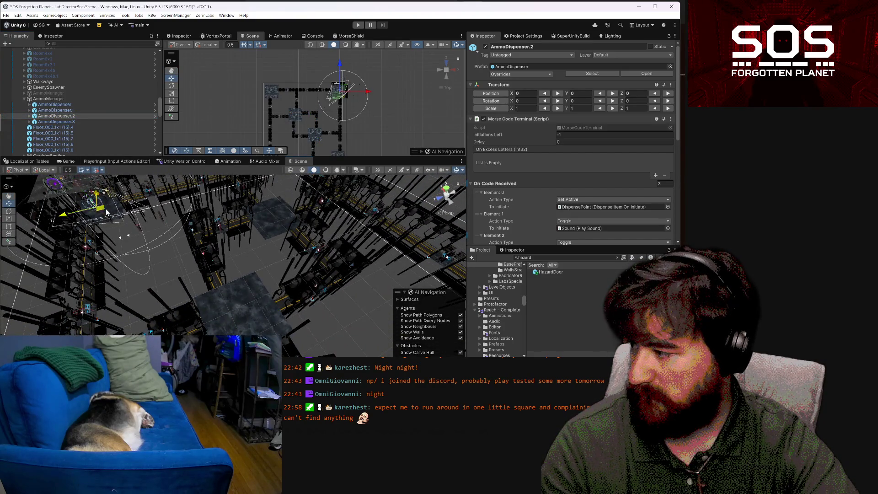
pyautogui.moveTo(380, 288); pyautogui.dragTo(356, 284)
pyautogui.press('f')
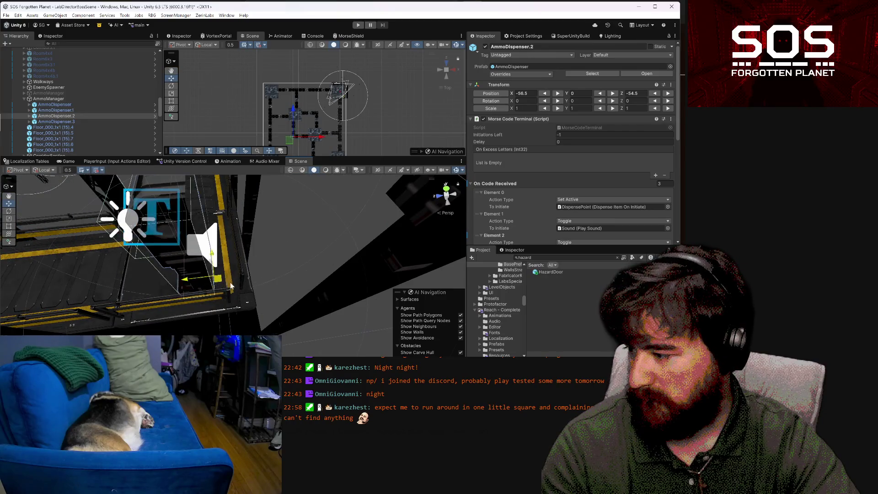
pyautogui.scroll(-10, 247, 288)
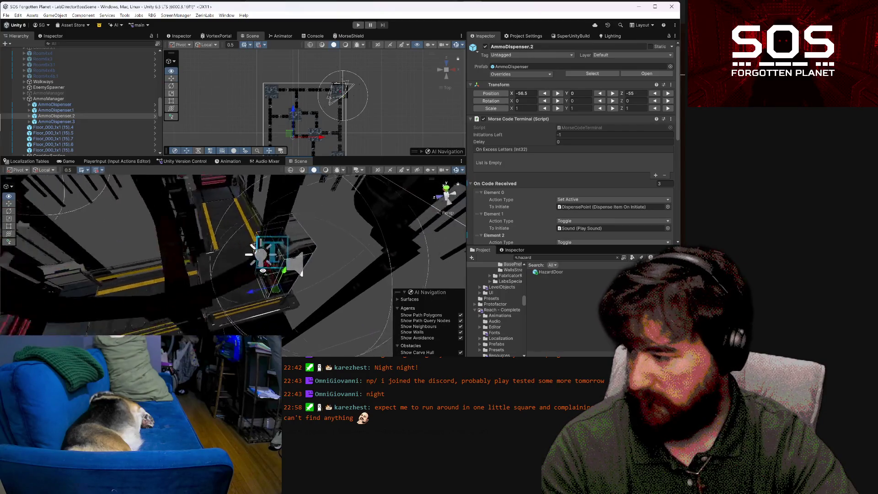
pyautogui.moveTo(263, 270)
pyautogui.mouseDown()
pyautogui.moveTo(275, 261)
pyautogui.moveTo(246, 260)
pyautogui.mouseUp()
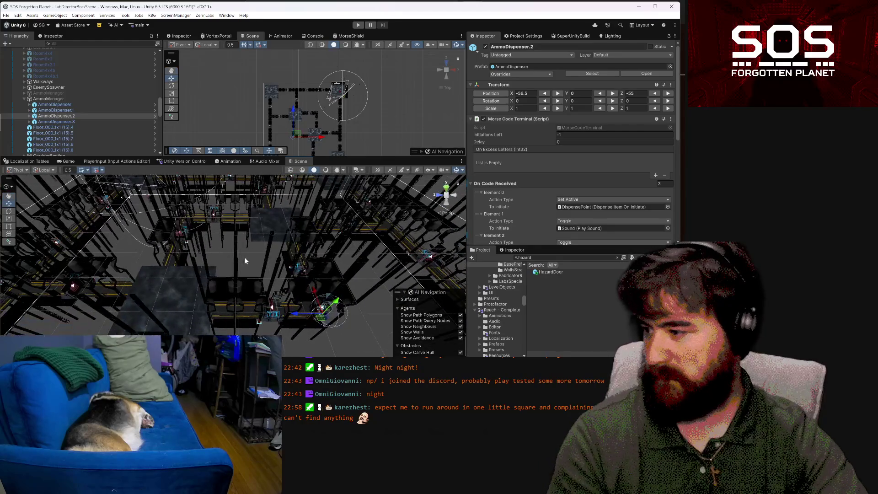
# Turn AmmoDispenser.3 to 270 degrees on Y and slide it to X 1, Z -50.5
pyautogui.click(90, 121)
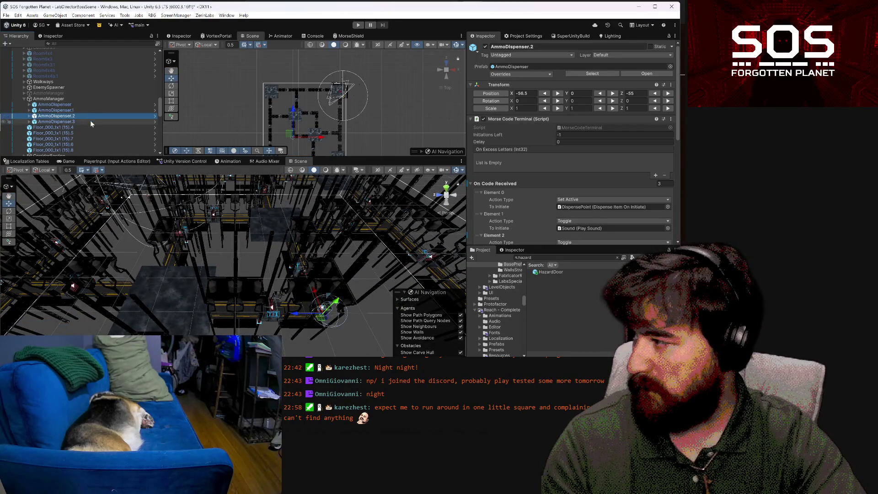
pyautogui.moveTo(276, 240)
pyautogui.mouseDown()
pyautogui.moveTo(178, 256)
pyautogui.moveTo(152, 241)
pyautogui.moveTo(243, 224)
pyautogui.mouseUp()
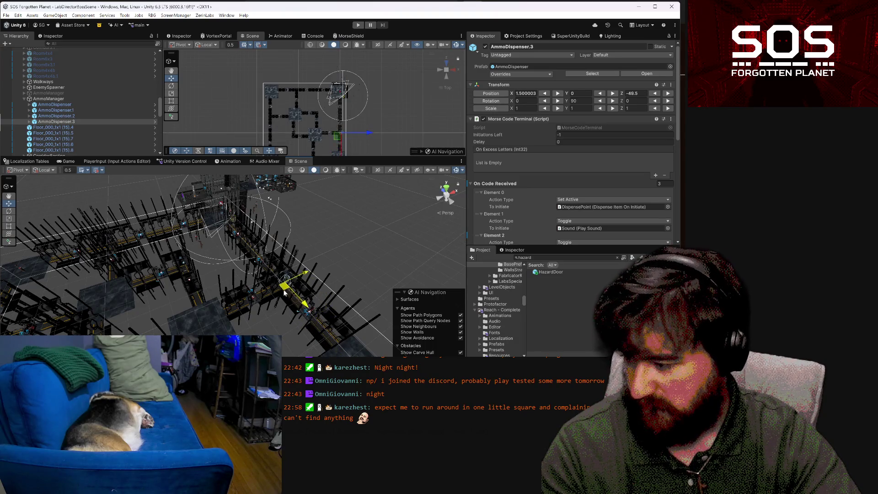
pyautogui.moveTo(284, 298); pyautogui.dragTo(322, 321)
pyautogui.press('f')
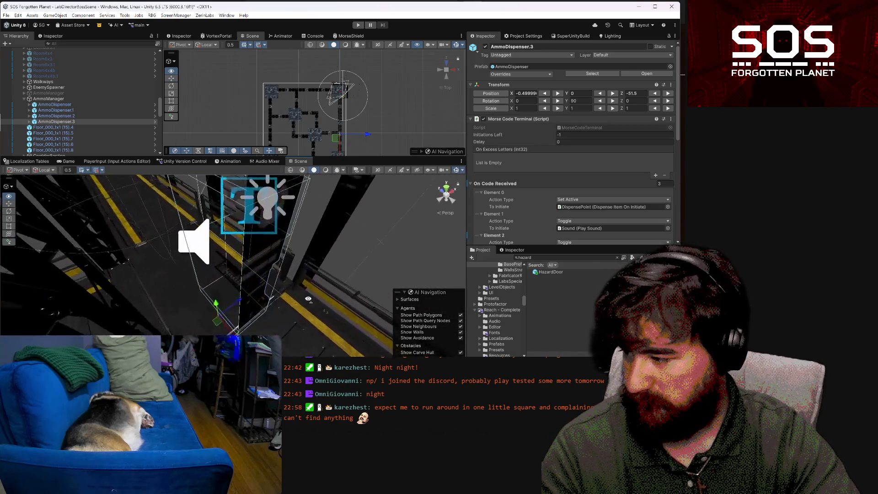
pyautogui.click(613, 101)
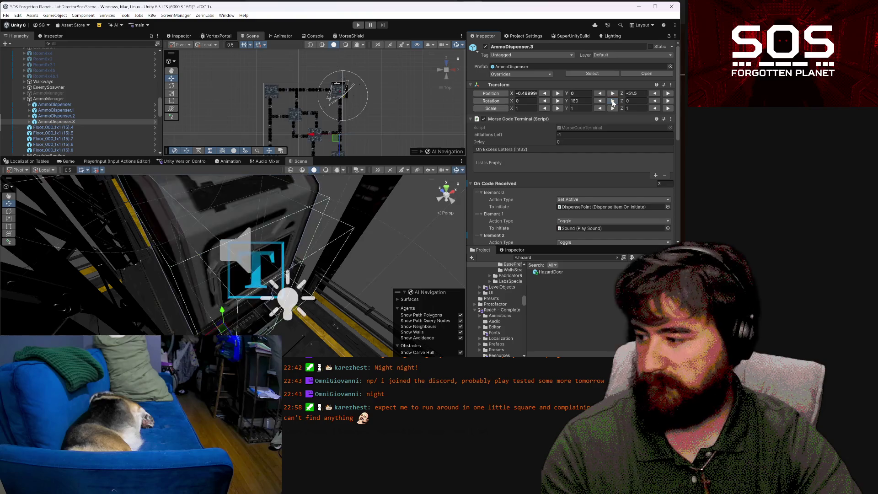
pyautogui.click(613, 100)
pyautogui.moveTo(226, 331)
pyautogui.mouseDown()
pyautogui.moveTo(246, 284)
pyautogui.moveTo(191, 332)
pyautogui.mouseUp()
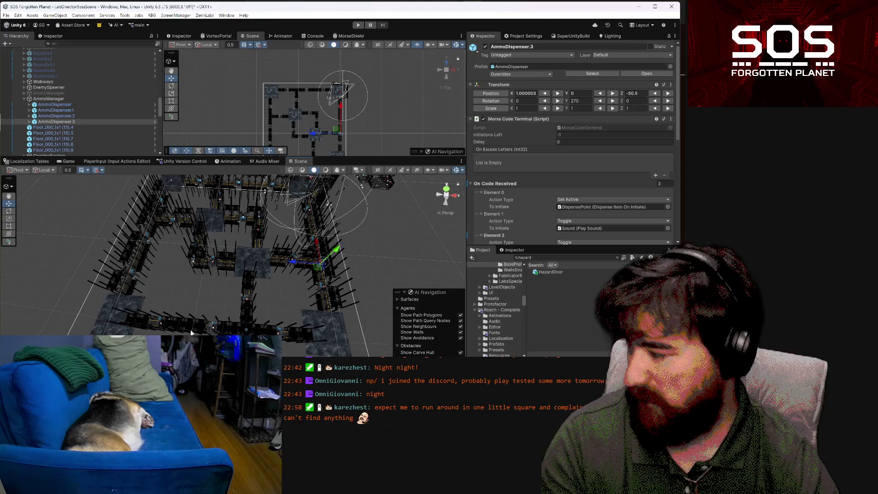
pyautogui.click(94, 121)
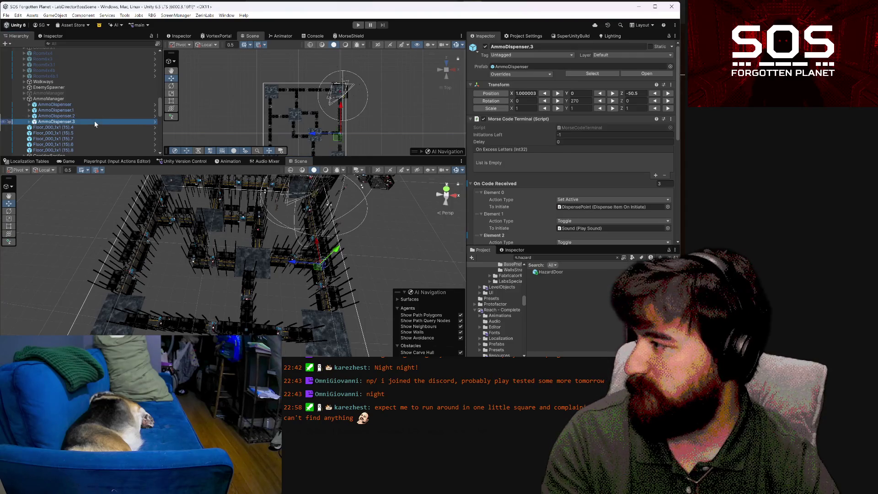
# Duplicate AmmoDispenser.3 as AmmoDispenser.4 at X -84.5, Z -29, then fly in to inspect it
pyautogui.hotkey('ctrl', 'd')
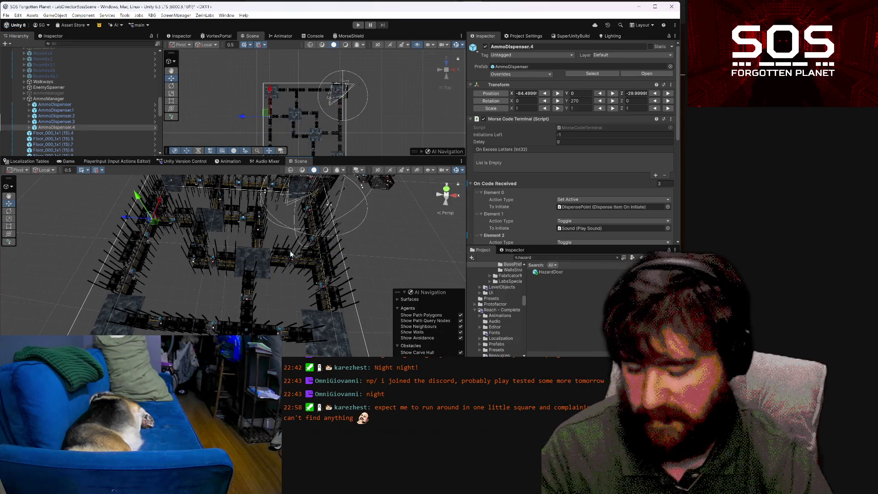
pyautogui.press('f')
pyautogui.press('w')
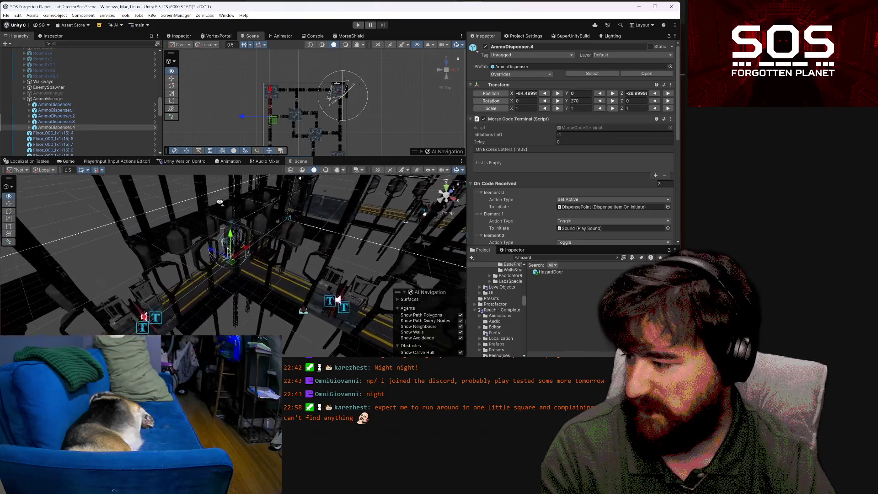
pyautogui.press('w')
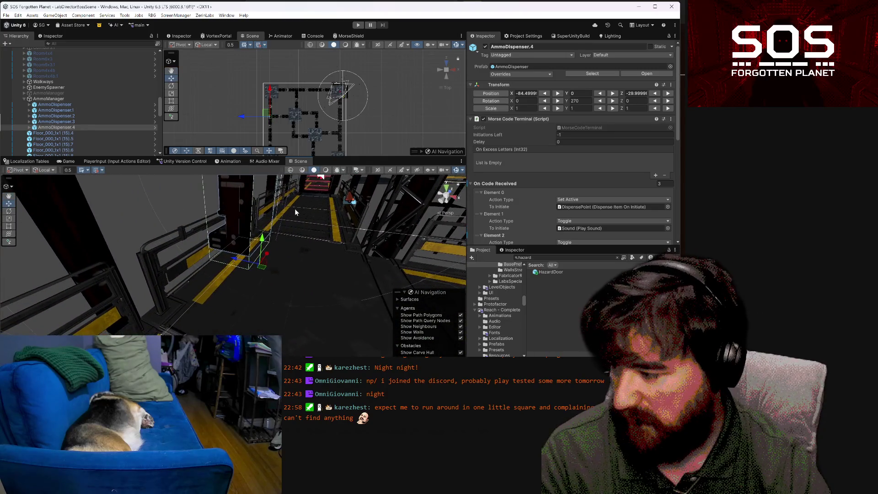
pyautogui.press('s')
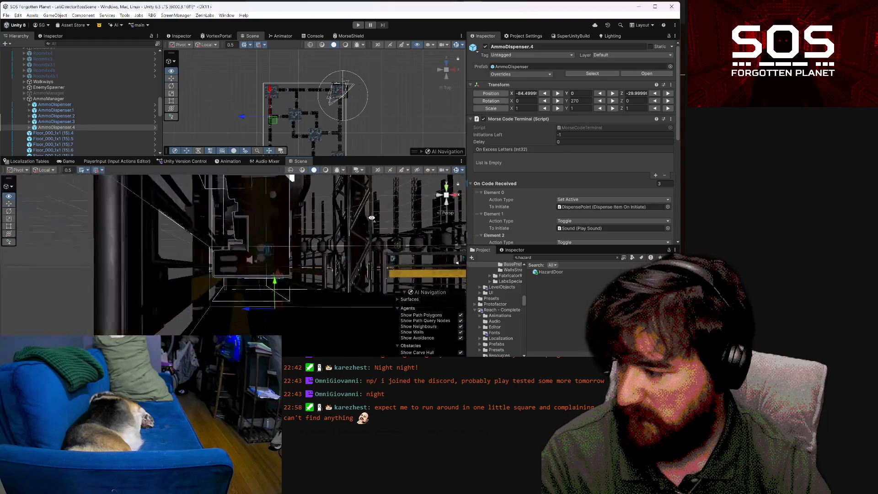
pyautogui.press('w')
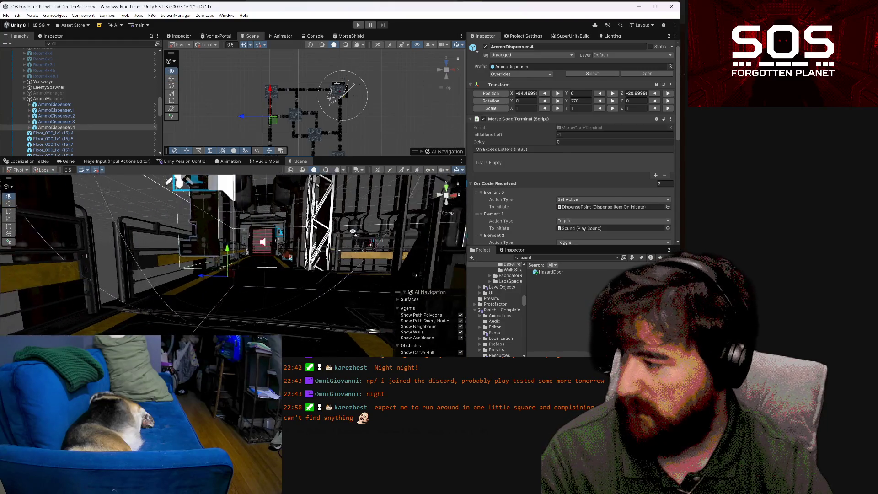
pyautogui.press('d')
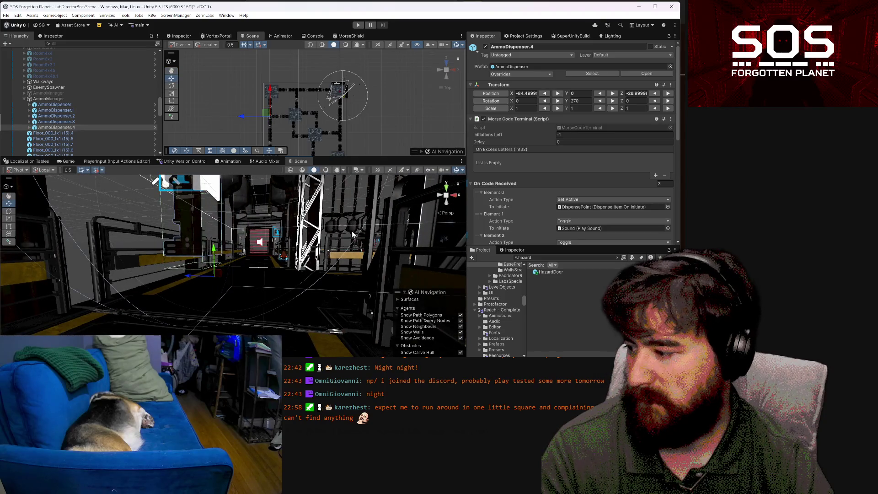
# Rotate AmmoDispenser.4 on Y from 270 down to 90 degrees
pyautogui.click(114, 100)
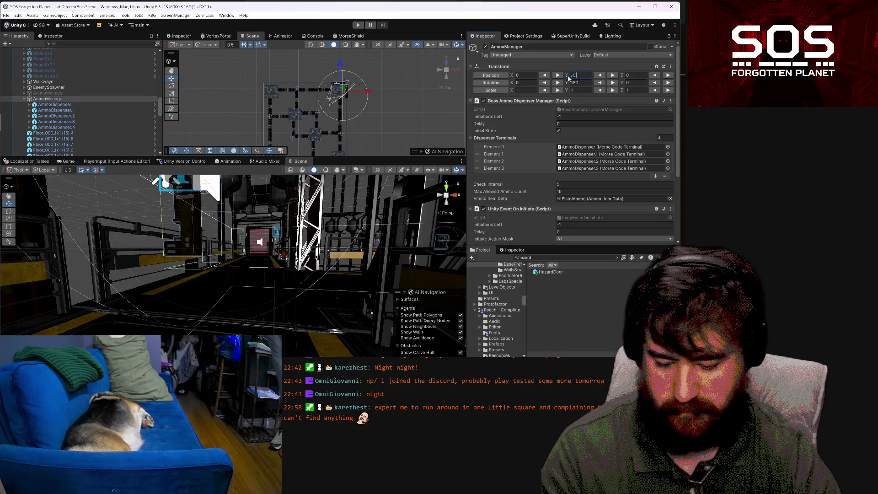
pyautogui.write('.5')
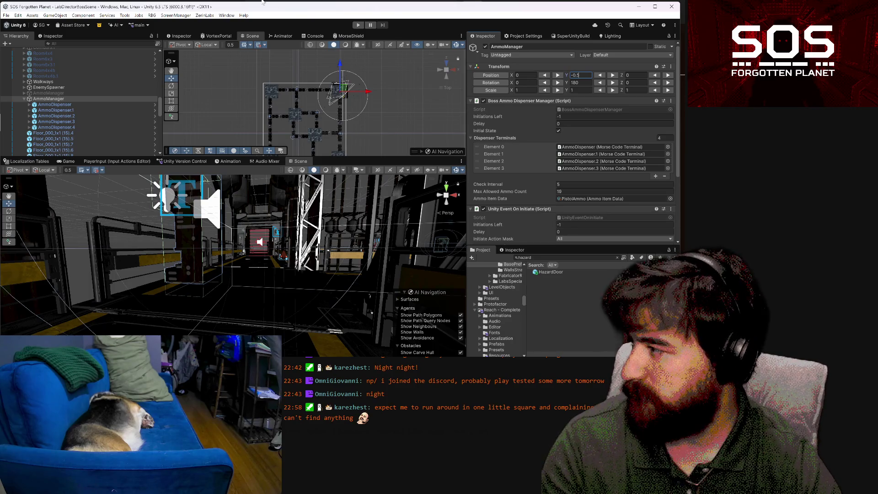
pyautogui.click(55, 127)
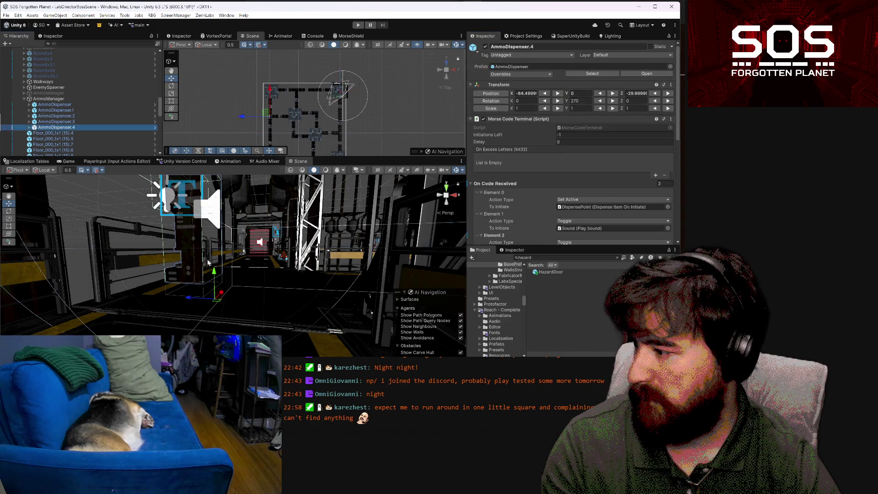
pyautogui.click(613, 101)
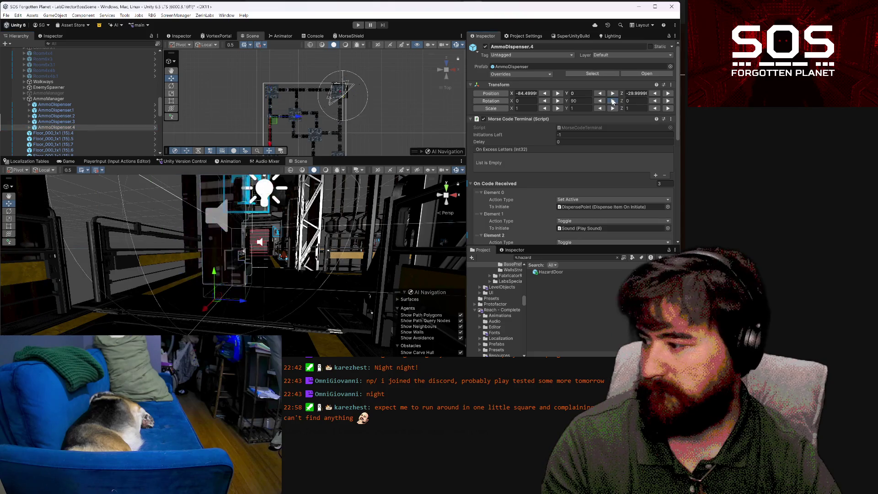
pyautogui.click(600, 101)
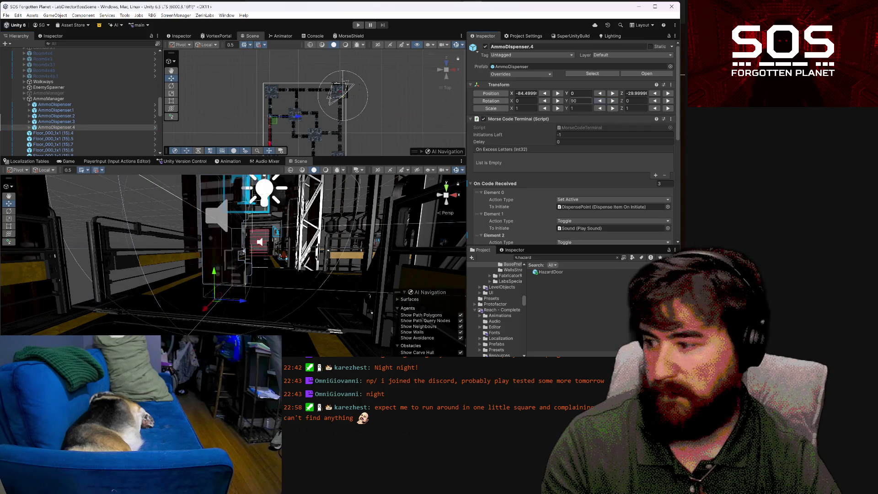
# Duplicate AmmoDispenser.4 as AmmoDispenser.5, placed at X -32.5, Z -83 on the southern side
pyautogui.moveTo(234, 323); pyautogui.dragTo(379, 342)
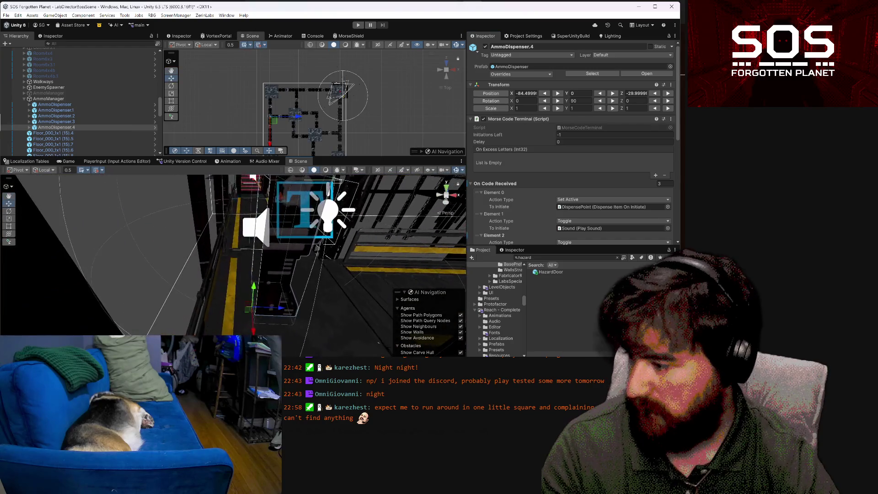
pyautogui.moveTo(279, 310)
pyautogui.mouseDown()
pyautogui.moveTo(251, 312)
pyautogui.moveTo(246, 302)
pyautogui.mouseUp()
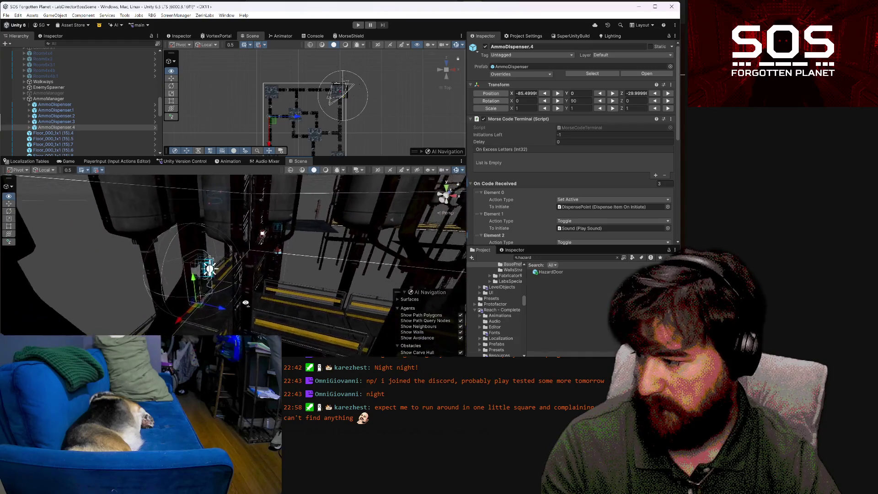
pyautogui.scroll(-10, 246, 302)
pyautogui.scroll(-10, 425, 339)
pyautogui.moveTo(366, 344); pyautogui.dragTo(305, 342)
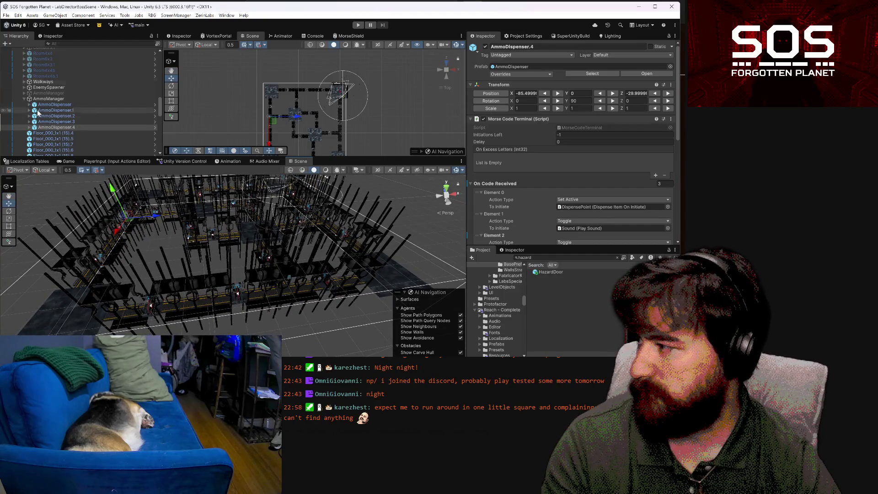
pyautogui.hotkey('ctrl', 'd')
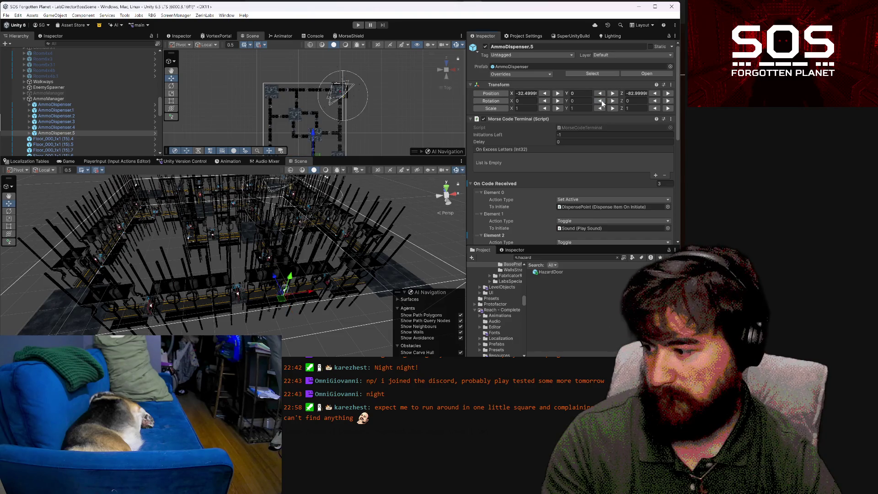
# Nudge AmmoDispenser.5 slightly along X, then select AmmoManager to see its four dispenser terminals
pyautogui.moveTo(308, 288); pyautogui.dragTo(294, 346)
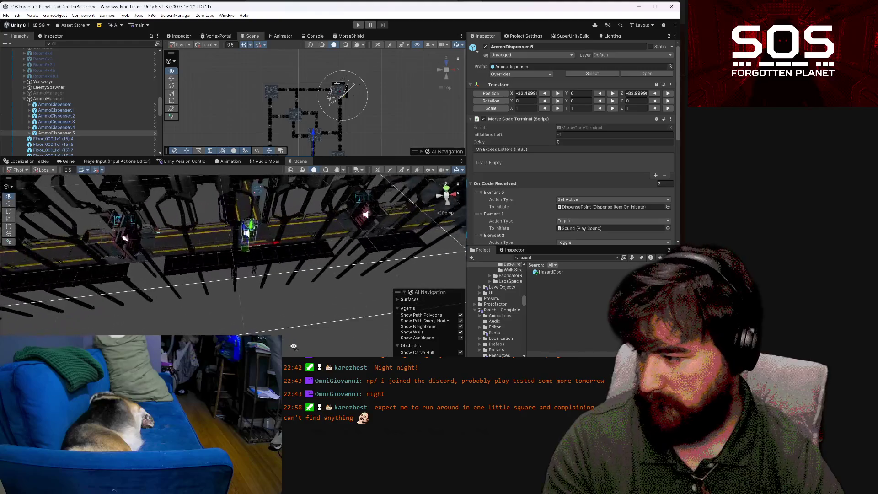
pyautogui.press('f')
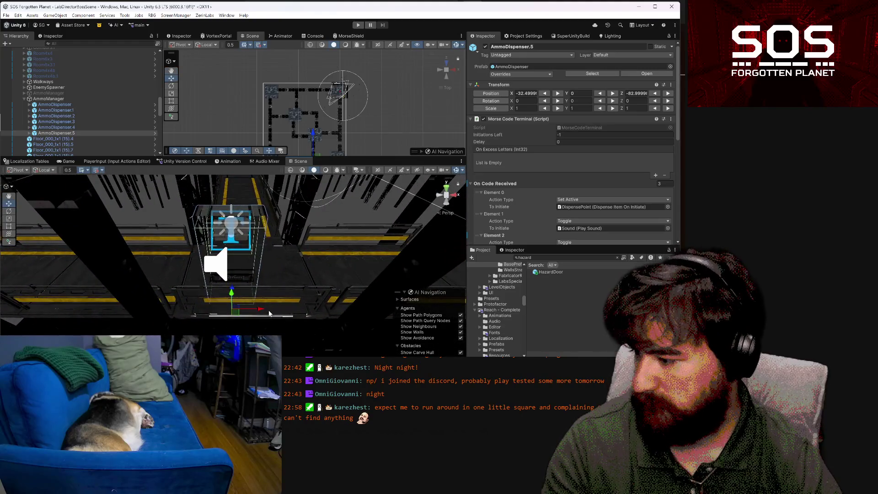
pyautogui.moveTo(262, 311)
pyautogui.mouseDown()
pyautogui.moveTo(277, 310)
pyautogui.moveTo(252, 294)
pyautogui.moveTo(255, 277)
pyautogui.moveTo(165, 287)
pyautogui.moveTo(21, 282)
pyautogui.moveTo(210, 300)
pyautogui.moveTo(221, 290)
pyautogui.moveTo(167, 192)
pyautogui.moveTo(606, 254)
pyautogui.moveTo(565, 241)
pyautogui.moveTo(564, 231)
pyautogui.moveTo(478, 230)
pyautogui.moveTo(487, 250)
pyautogui.moveTo(404, 236)
pyautogui.moveTo(669, 248)
pyautogui.moveTo(335, 332)
pyautogui.moveTo(174, 183)
pyautogui.mouseUp()
pyautogui.click(76, 98)
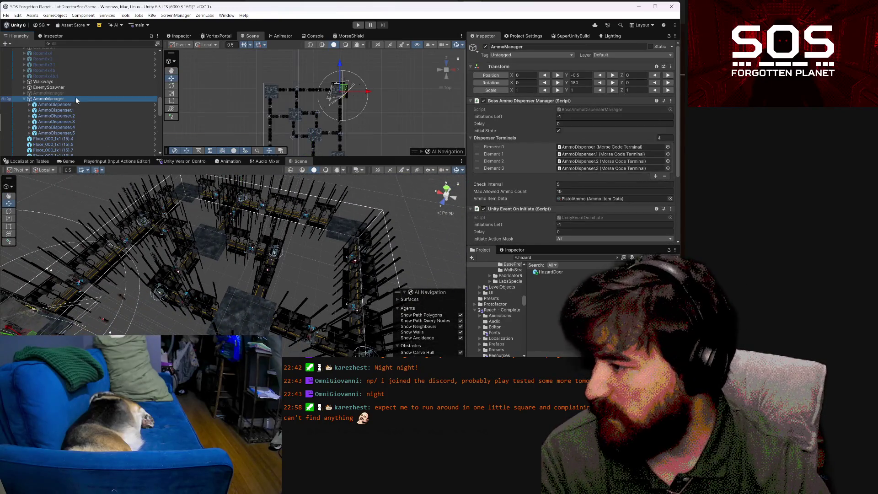
pyautogui.moveTo(316, 293)
pyautogui.mouseDown()
pyautogui.moveTo(208, 298)
pyautogui.moveTo(110, 274)
pyautogui.moveTo(339, 277)
pyautogui.mouseUp()
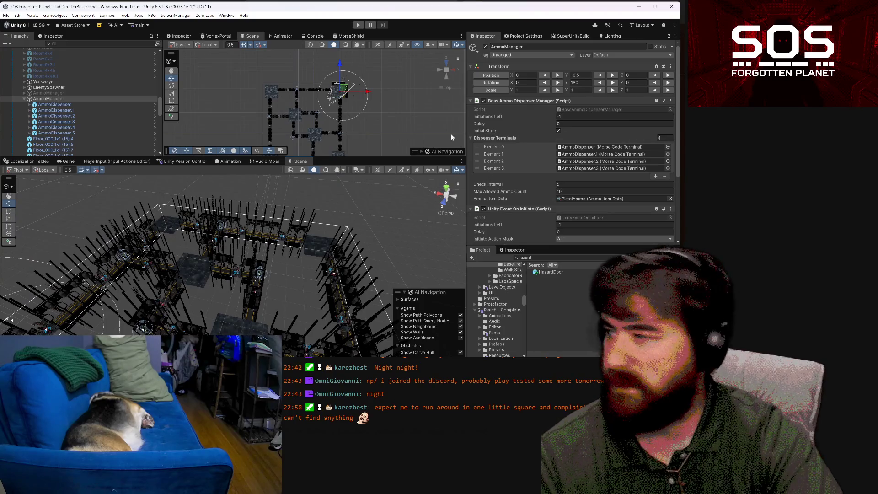
# Add AmmoDispenser.4 and AmmoDispenser.5 to Dispenser Terminals as Elements 4 and 5
pyautogui.scroll(-1, 517, 148)
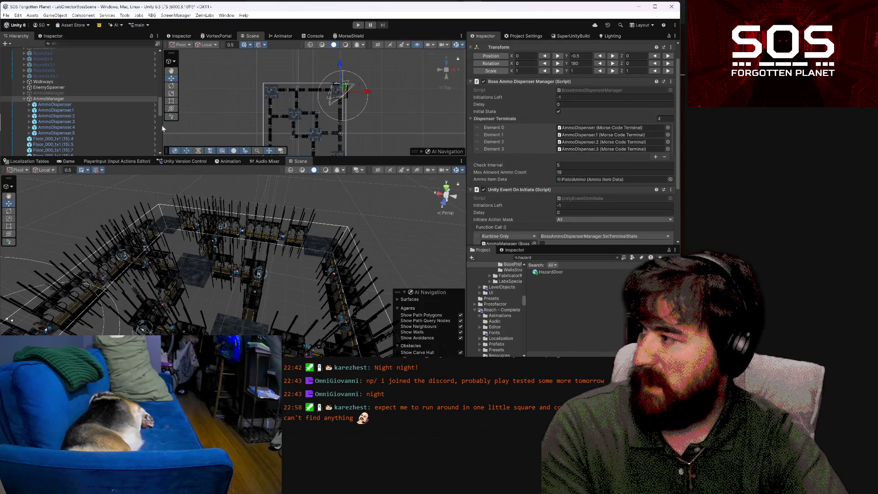
pyautogui.moveTo(95, 129); pyautogui.dragTo(485, 119)
pyautogui.moveTo(90, 133); pyautogui.dragTo(518, 126)
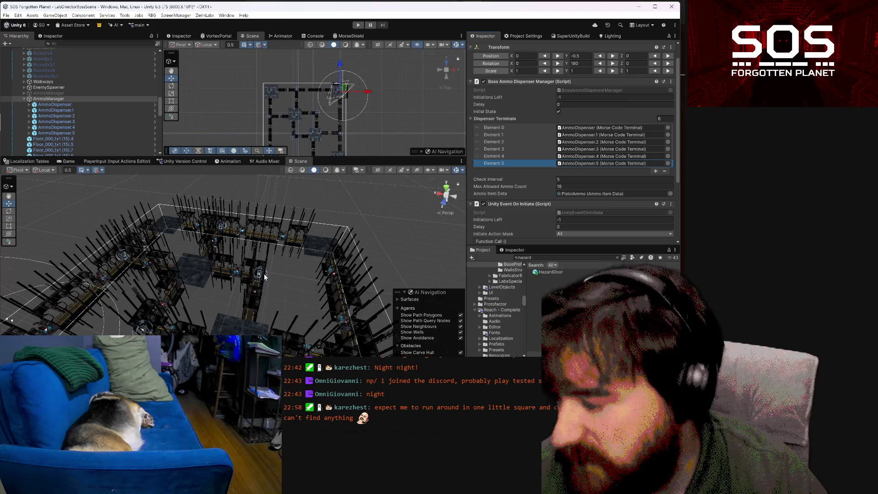
pyautogui.moveTo(301, 306); pyautogui.dragTo(156, 304)
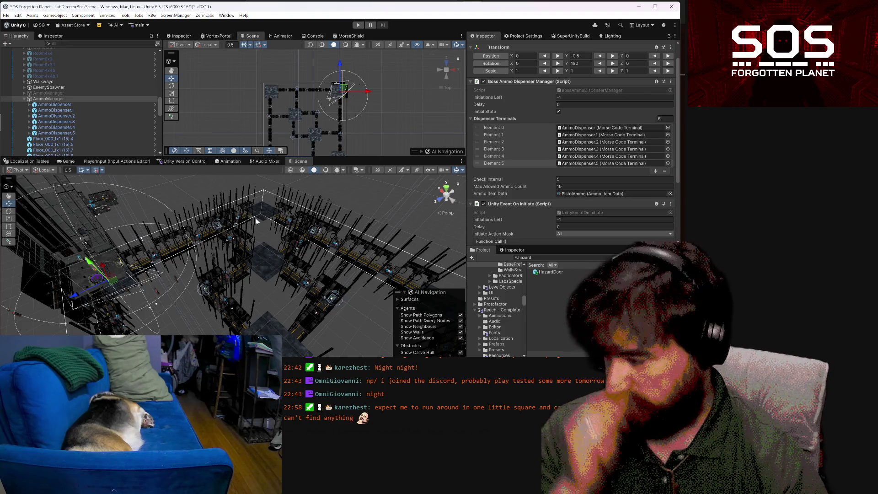
pyautogui.press('alt')
pyautogui.moveTo(356, 273)
pyautogui.mouseDown()
pyautogui.moveTo(361, 294)
pyautogui.moveTo(280, 302)
pyautogui.mouseUp()
pyautogui.moveTo(292, 232); pyautogui.dragTo(342, 243)
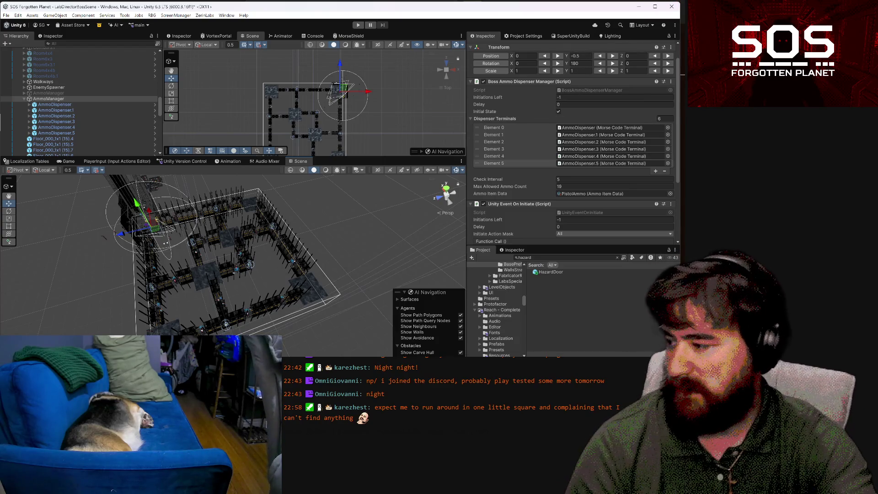
pyautogui.moveTo(431, 244); pyautogui.dragTo(344, 248)
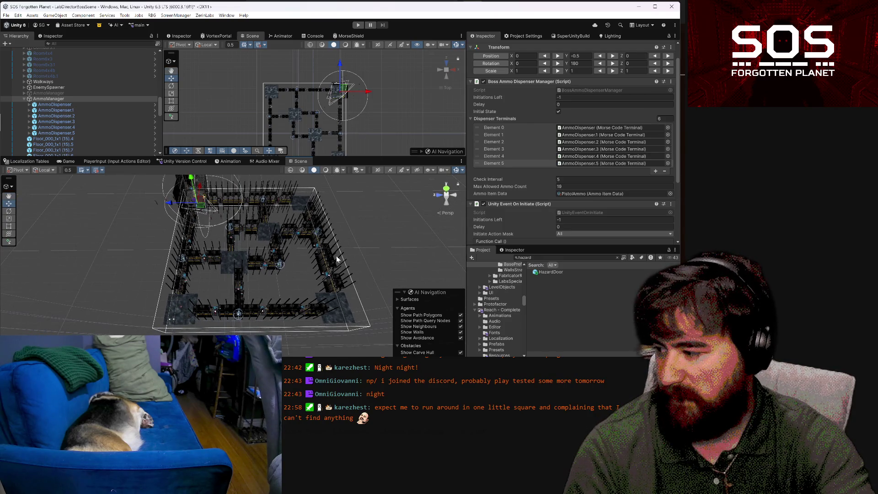
pyautogui.click(83, 104)
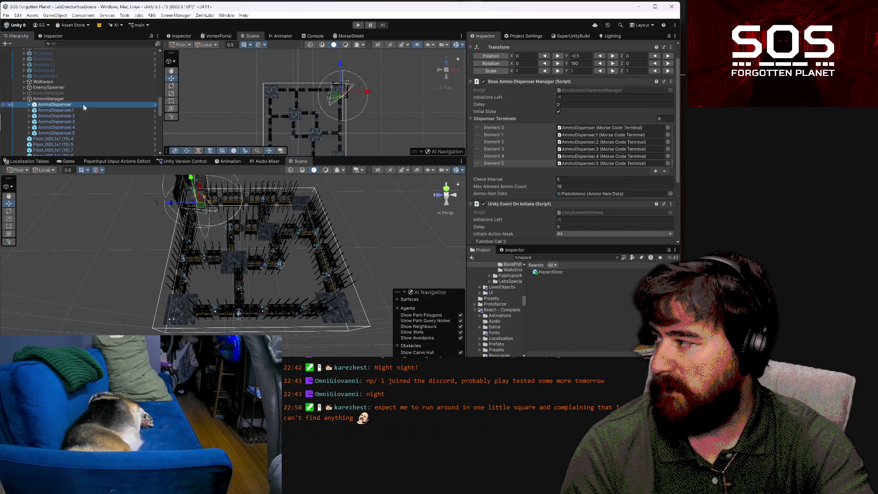
# Select the Point Light under AmmoDispenser > FabricatorMonitorDisplay > Cube.467 > On (intensity 0.49, range 1.29)
pyautogui.click(29, 105)
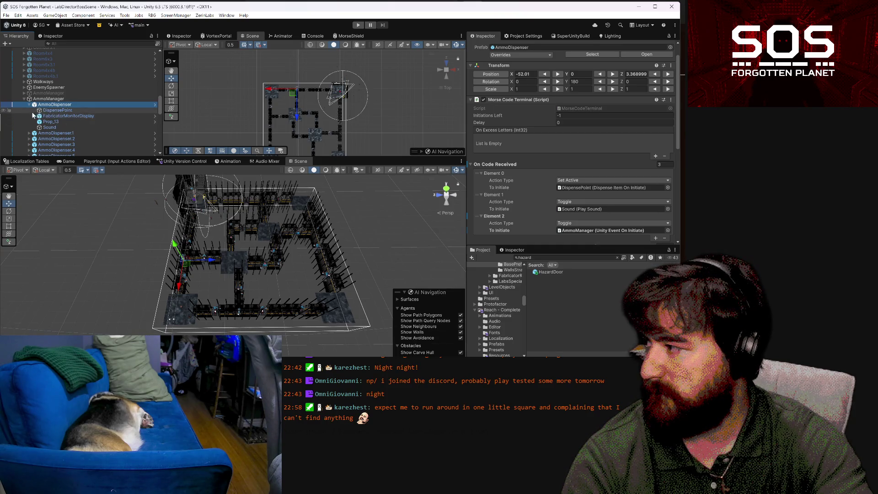
pyautogui.click(35, 116)
pyautogui.click(41, 116)
pyautogui.click(39, 121)
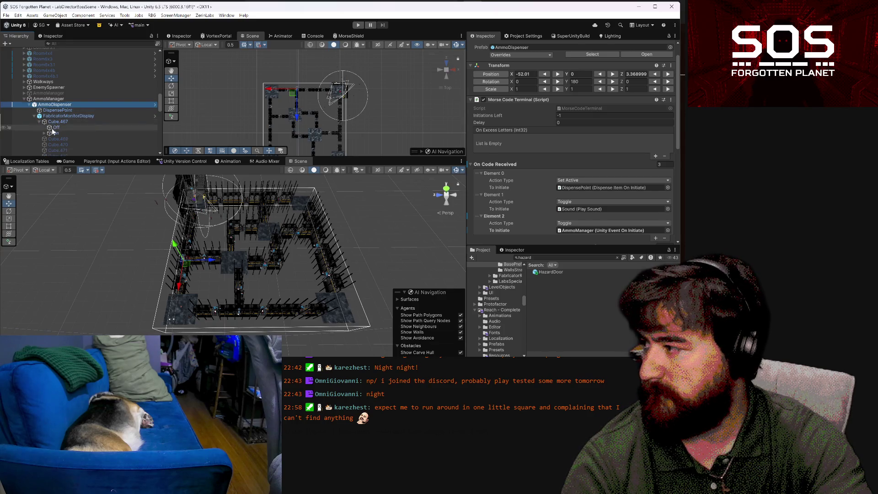
pyautogui.click(52, 128)
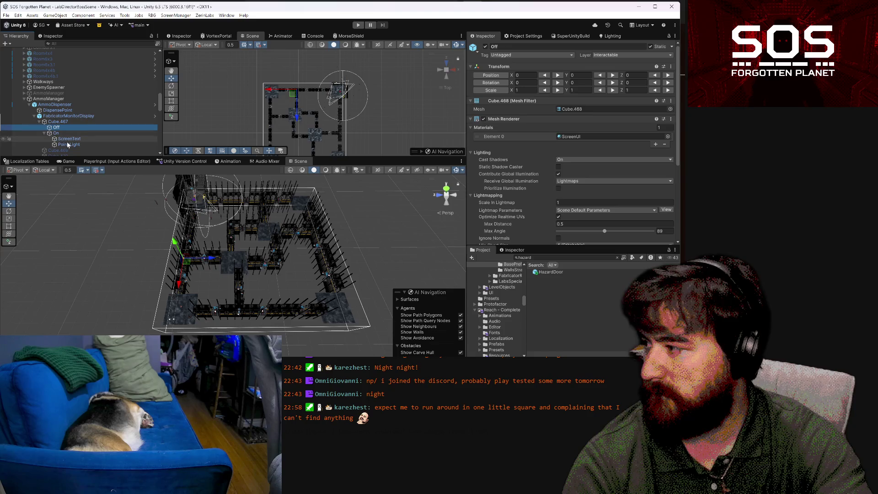
pyautogui.click(69, 145)
pyautogui.moveTo(280, 264)
pyautogui.mouseDown()
pyautogui.moveTo(248, 313)
pyautogui.moveTo(246, 228)
pyautogui.moveTo(166, 211)
pyautogui.moveTo(14, 216)
pyautogui.moveTo(282, 261)
pyautogui.moveTo(289, 241)
pyautogui.mouseUp()
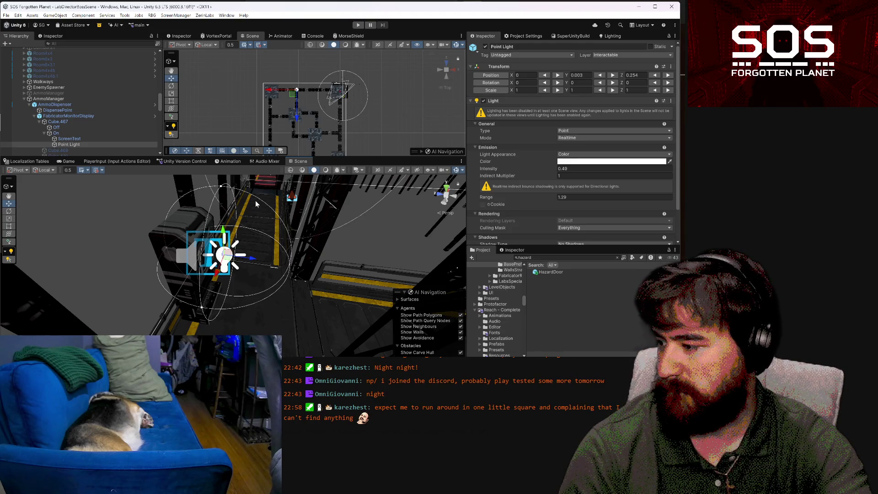
pyautogui.moveTo(210, 241)
pyautogui.mouseDown()
pyautogui.moveTo(360, 220)
pyautogui.moveTo(192, 229)
pyautogui.moveTo(228, 233)
pyautogui.mouseUp()
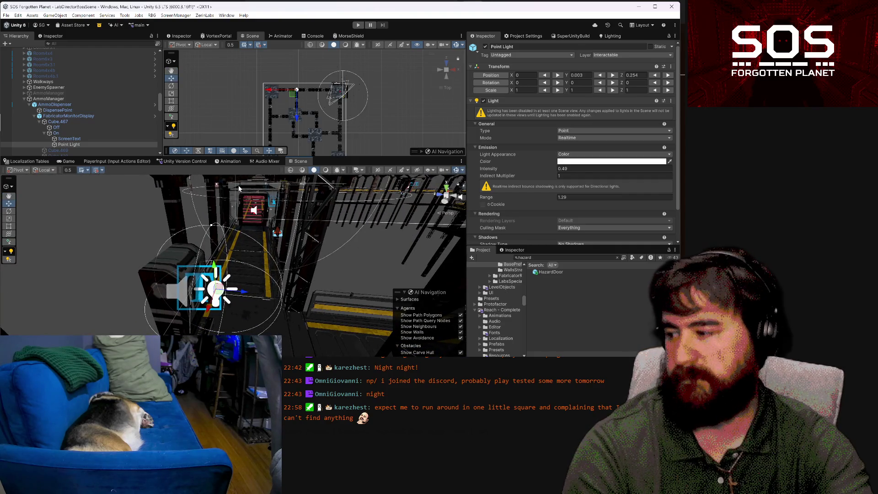
# Save the scene
pyautogui.moveTo(227, 192); pyautogui.dragTo(258, 284)
pyautogui.scroll(-10, 283, 275)
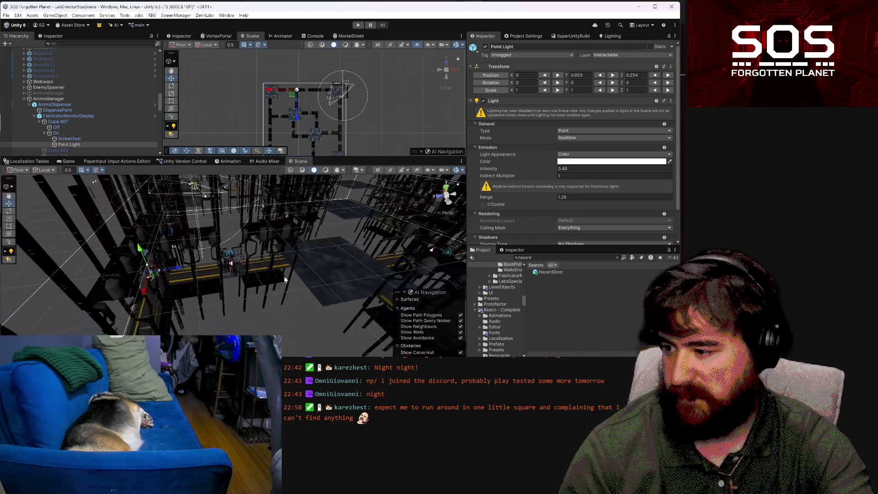
pyautogui.hotkey('ctrl', 's')
# Select the ExternalCorridorFade Cube plane under the StraightBaseExternal.9 pillar
pyautogui.moveTo(316, 303)
pyautogui.mouseDown()
pyautogui.moveTo(288, 309)
pyautogui.moveTo(536, 292)
pyautogui.moveTo(244, 280)
pyautogui.moveTo(183, 309)
pyautogui.moveTo(175, 276)
pyautogui.mouseUp()
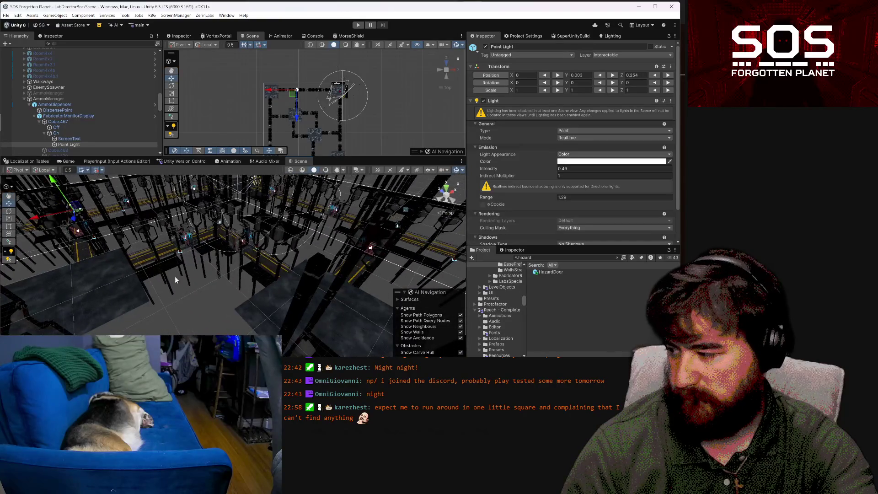
pyautogui.click(169, 263)
pyautogui.click(170, 262)
pyautogui.click(170, 263)
pyautogui.moveTo(171, 265); pyautogui.dragTo(146, 238)
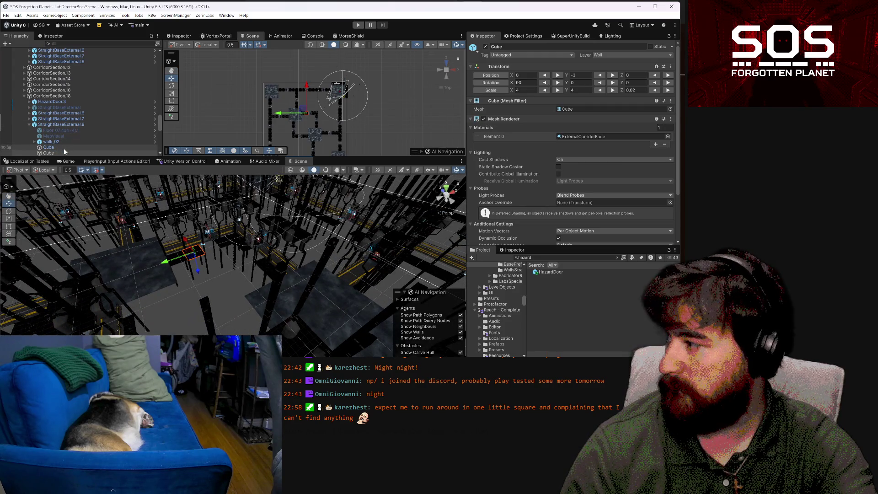
# Duplicate the Cube plane as Cube.1 and move it to the Hierarchy root below EnemySpawner
pyautogui.hotkey('ctrl', 'd')
pyautogui.moveTo(57, 152)
pyautogui.mouseDown()
pyautogui.moveTo(73, 59)
pyautogui.moveTo(88, 44)
pyautogui.moveTo(76, 104)
pyautogui.mouseUp()
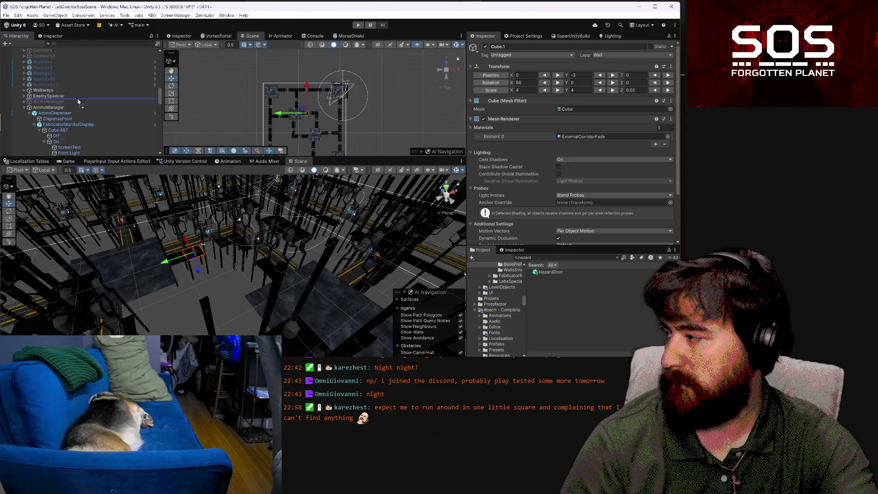
pyautogui.moveTo(79, 101); pyautogui.dragTo(79, 96)
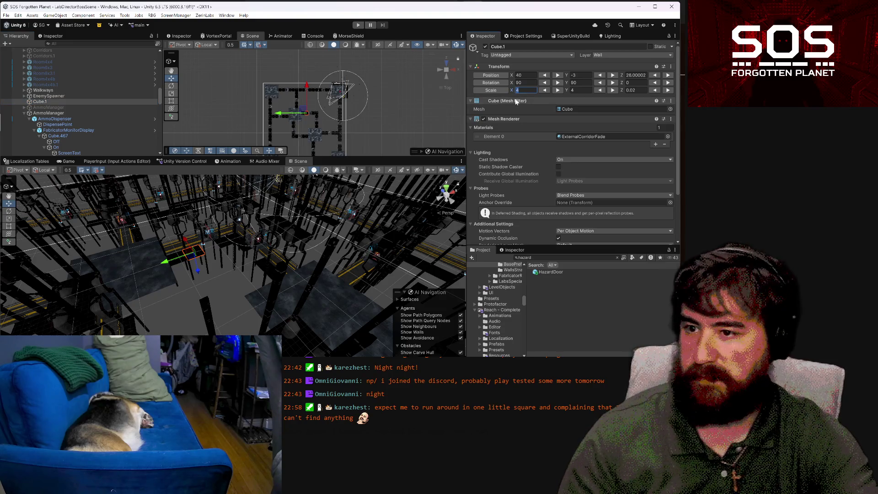
pyautogui.moveTo(251, 244); pyautogui.dragTo(538, 101)
# Set Cube.1 to Position Z 40 and Scale X and Y 100, then frame it
pyautogui.click(636, 75)
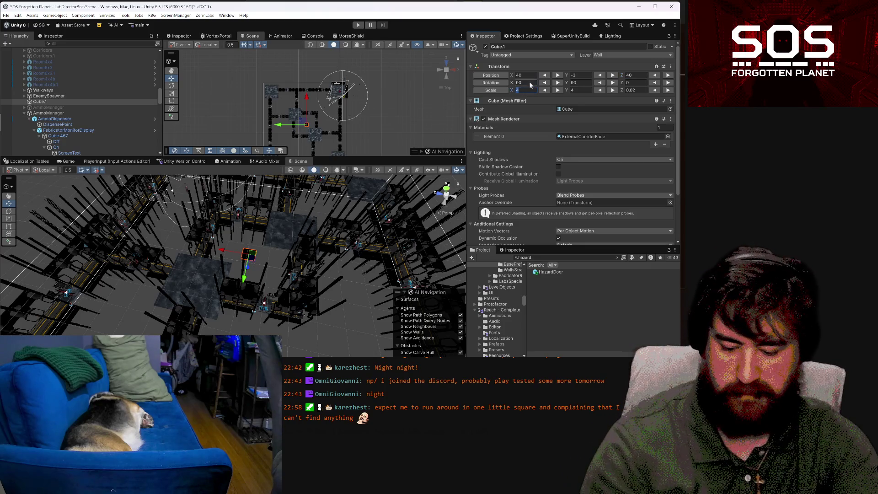
pyautogui.write('00')
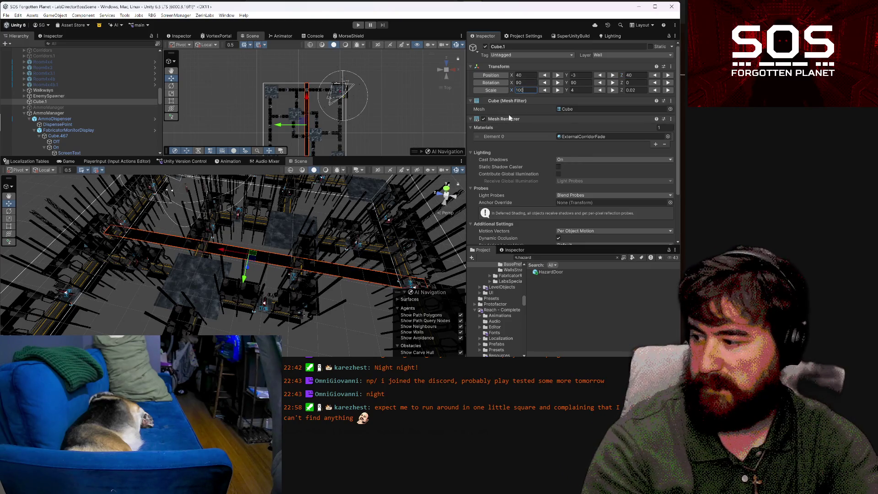
pyautogui.moveTo(285, 270); pyautogui.dragTo(365, 265)
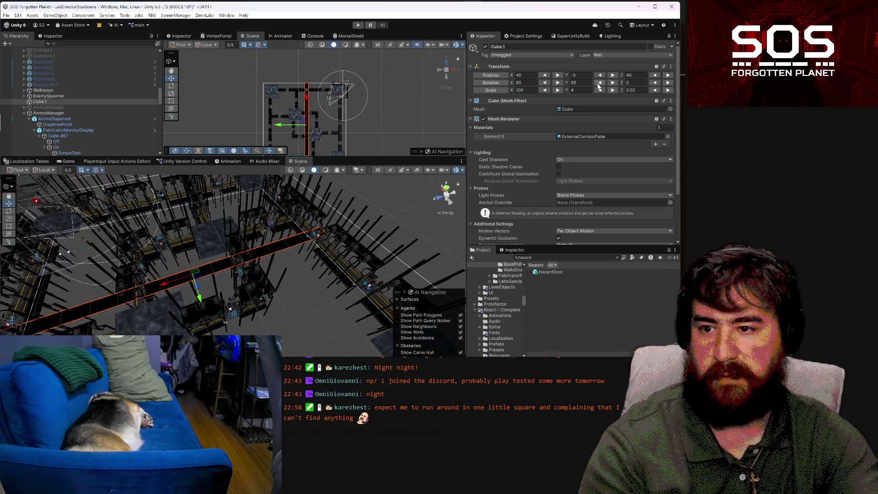
pyautogui.write('100')
pyautogui.moveTo(327, 262)
pyautogui.mouseDown()
pyautogui.moveTo(310, 252)
pyautogui.moveTo(471, 183)
pyautogui.mouseUp()
pyautogui.press('f')
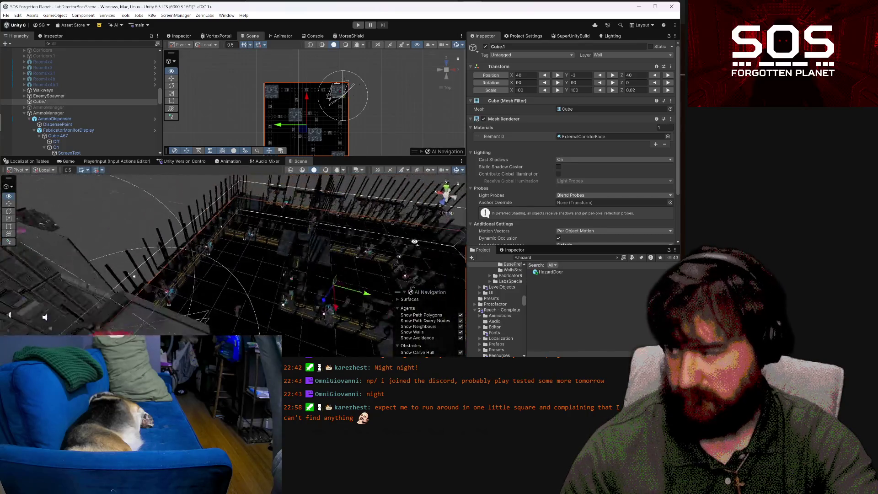
pyautogui.moveTo(460, 250)
pyautogui.mouseDown()
pyautogui.moveTo(370, 264)
pyautogui.moveTo(267, 261)
pyautogui.moveTo(265, 236)
pyautogui.moveTo(120, 200)
pyautogui.mouseUp()
pyautogui.moveTo(212, 244)
pyautogui.mouseDown()
pyautogui.moveTo(283, 254)
pyautogui.moveTo(236, 273)
pyautogui.moveTo(255, 282)
pyautogui.mouseUp()
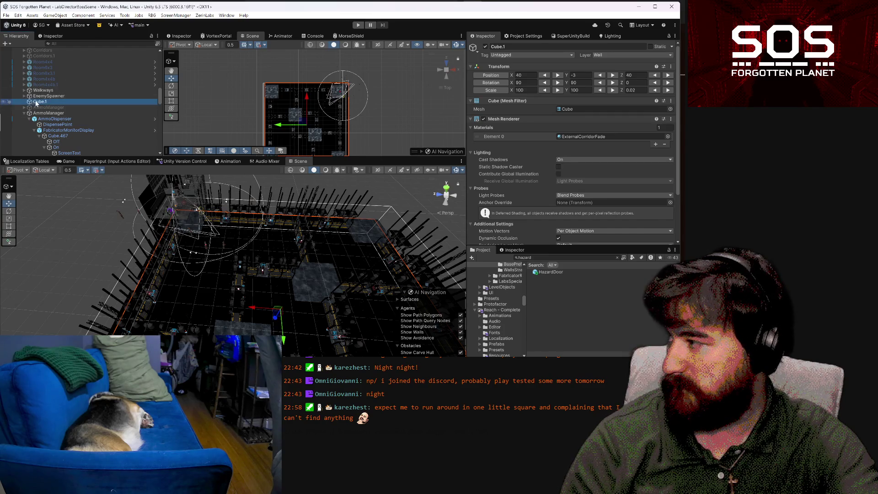
pyautogui.press('F2')
pyautogui.write('DarknessBottom')
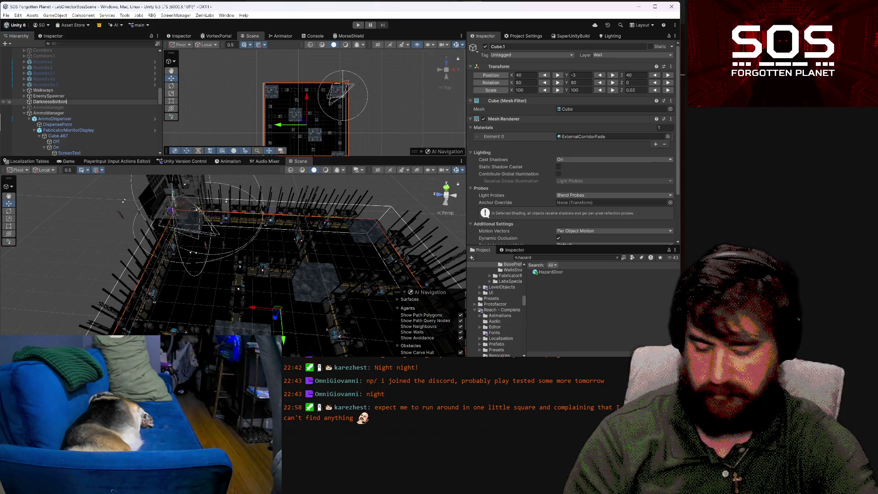
# Name the plane DarknessBottom and duplicate it as DarknessBottom.1
pyautogui.press('Return')
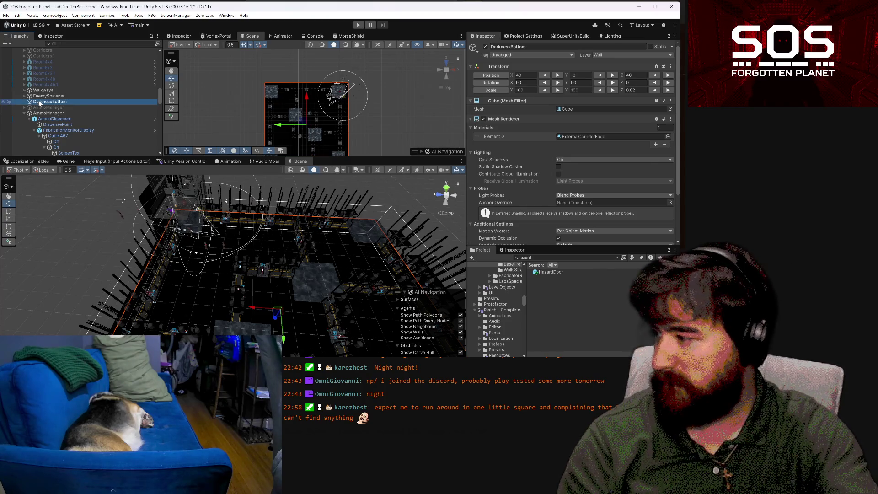
pyautogui.hotkey('ctrl', 'd')
pyautogui.moveTo(303, 234)
pyautogui.mouseDown()
pyautogui.moveTo(347, 219)
pyautogui.moveTo(335, 154)
pyautogui.mouseUp()
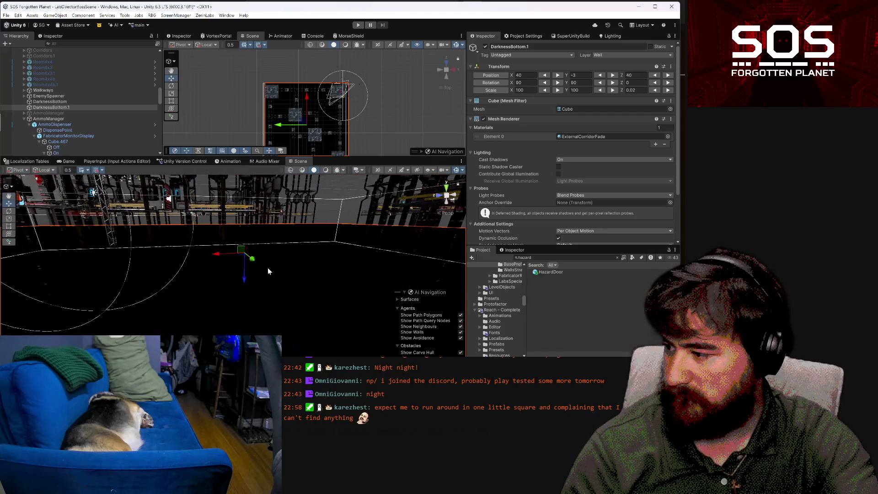
# Raise DarknessBottom.1 above the arena to Position Y 7
pyautogui.moveTo(245, 274); pyautogui.dragTo(254, 188)
pyautogui.moveTo(263, 237); pyautogui.dragTo(242, 212)
pyautogui.moveTo(437, 283)
pyautogui.mouseDown()
pyautogui.moveTo(430, 106)
pyautogui.moveTo(381, 201)
pyautogui.mouseUp()
pyautogui.moveTo(260, 253)
pyautogui.mouseDown()
pyautogui.moveTo(256, 312)
pyautogui.moveTo(311, 294)
pyautogui.moveTo(275, 297)
pyautogui.moveTo(369, 228)
pyautogui.mouseUp()
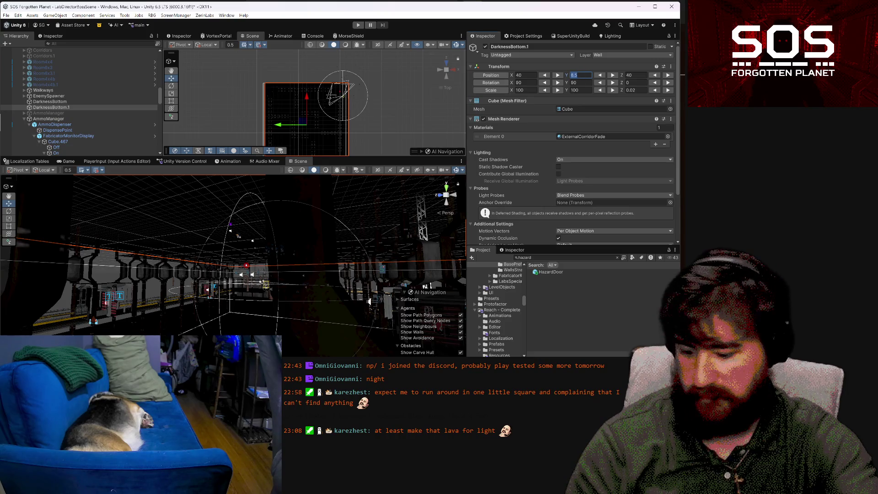
pyautogui.moveTo(288, 256); pyautogui.dragTo(176, 269)
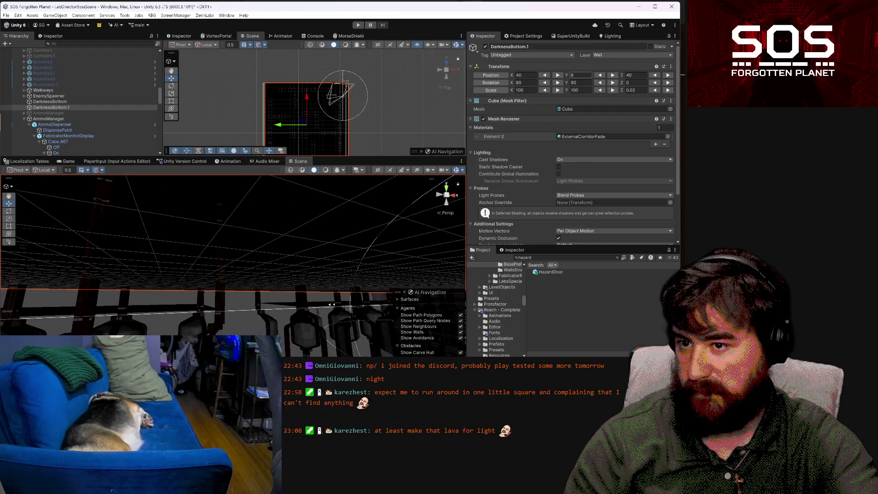
pyautogui.write('7')
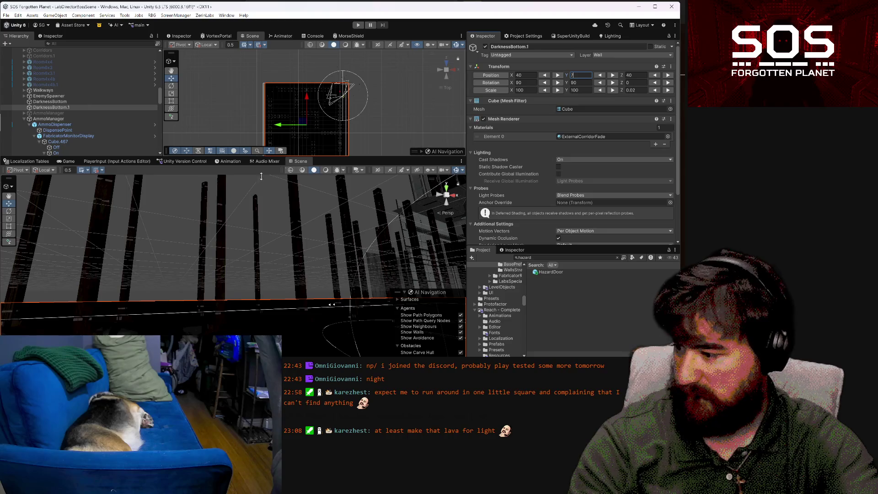
pyautogui.moveTo(256, 206)
pyautogui.mouseDown()
pyautogui.moveTo(224, 275)
pyautogui.moveTo(377, 306)
pyautogui.mouseUp()
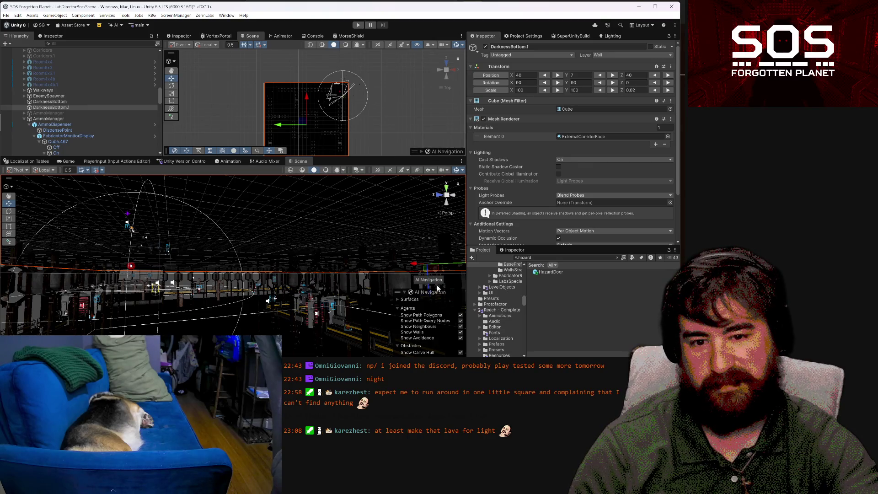
pyautogui.moveTo(449, 284)
pyautogui.mouseDown()
pyautogui.moveTo(405, 311)
pyautogui.moveTo(383, 4)
pyautogui.moveTo(301, 2)
pyautogui.mouseUp()
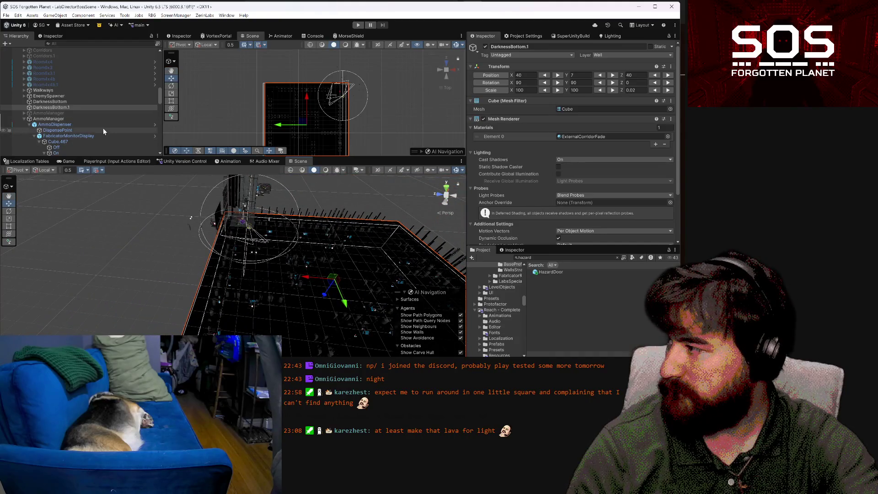
pyautogui.click(71, 107)
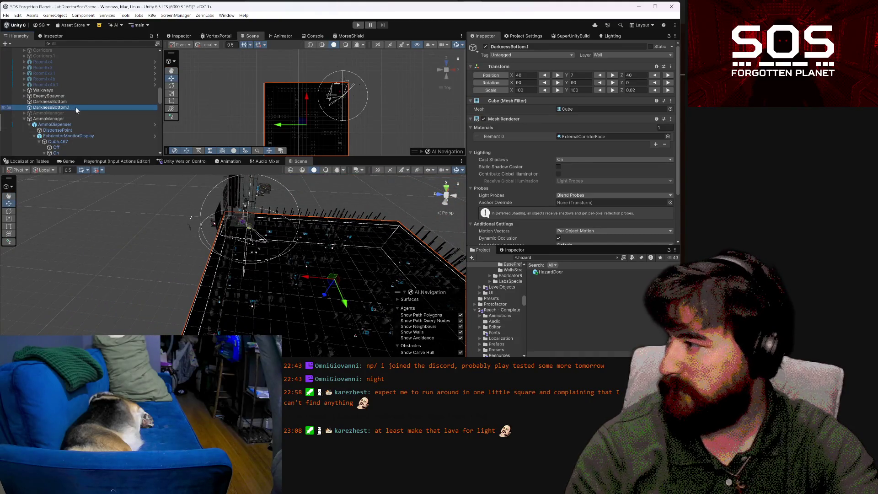
# Rename DarknessBottom.1 to DarknessTop and narrow it by pulling one edge inward
pyautogui.press('F2')
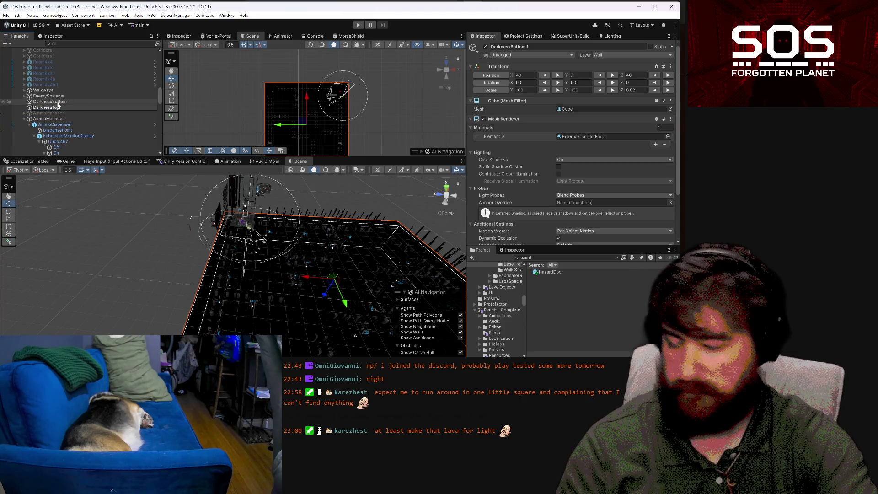
pyautogui.write('Top')
pyautogui.press('Return')
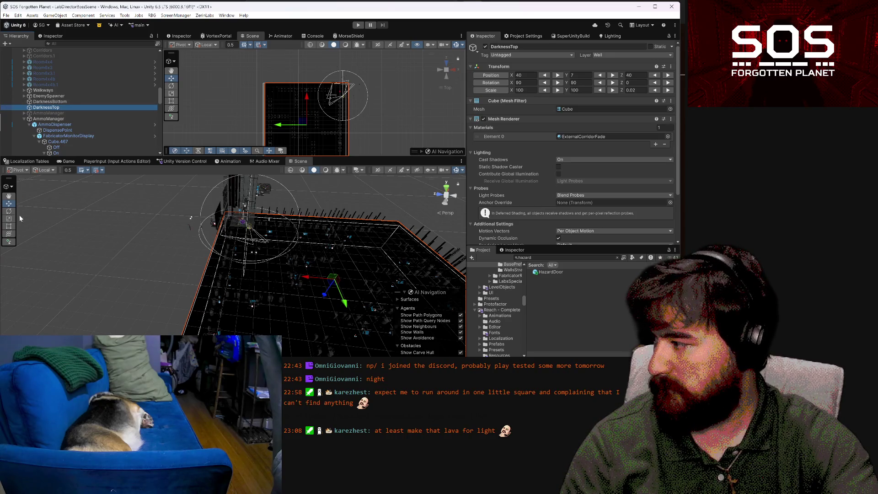
pyautogui.click(8, 226)
pyautogui.moveTo(199, 280)
pyautogui.mouseDown()
pyautogui.moveTo(246, 289)
pyautogui.moveTo(231, 282)
pyautogui.mouseUp()
# Reframe the Scene view around the wall and reselect the DarknessTop plane
pyautogui.moveTo(285, 281); pyautogui.dragTo(256, 255)
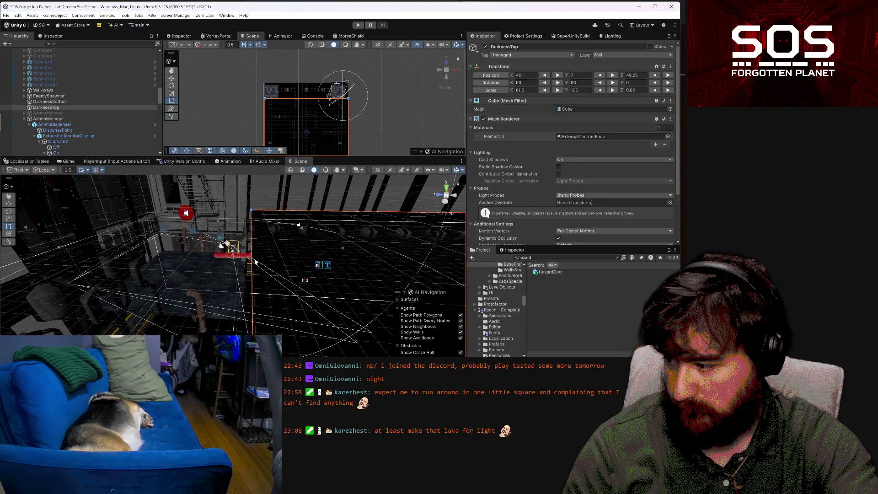
pyautogui.click(253, 274)
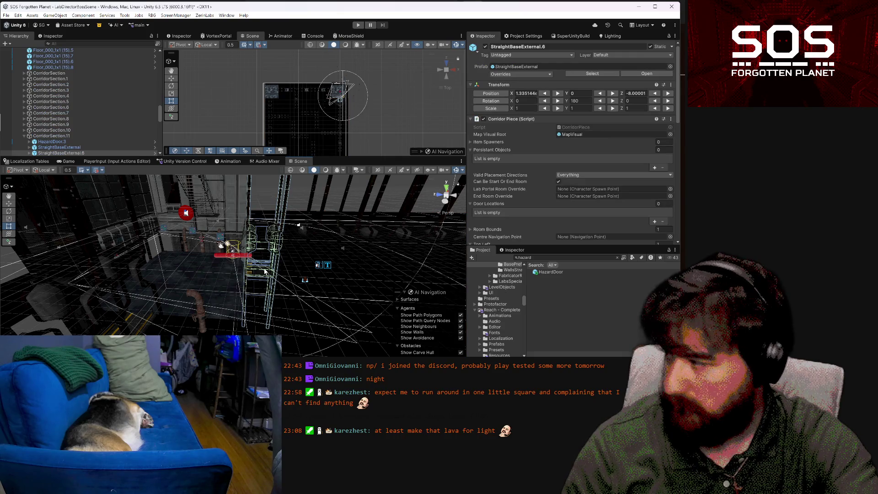
pyautogui.click(280, 282)
pyautogui.moveTo(254, 285)
pyautogui.mouseDown()
pyautogui.moveTo(244, 291)
pyautogui.moveTo(264, 229)
pyautogui.mouseUp()
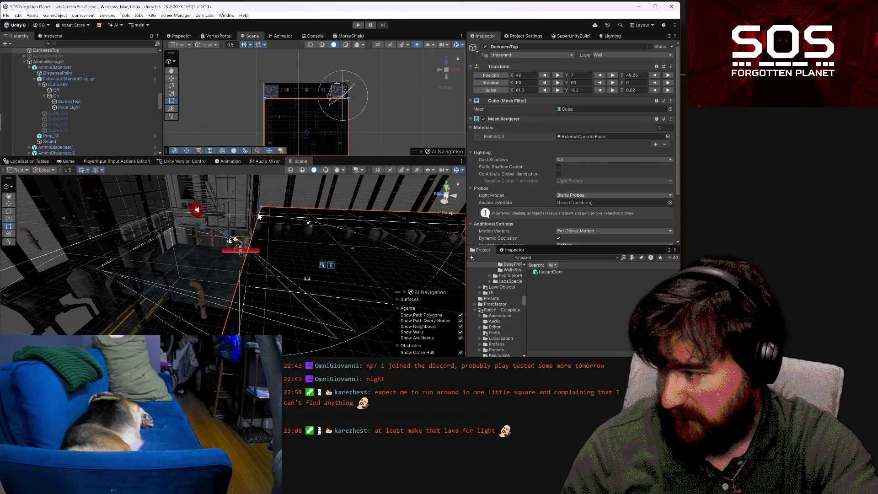
pyautogui.click(247, 225)
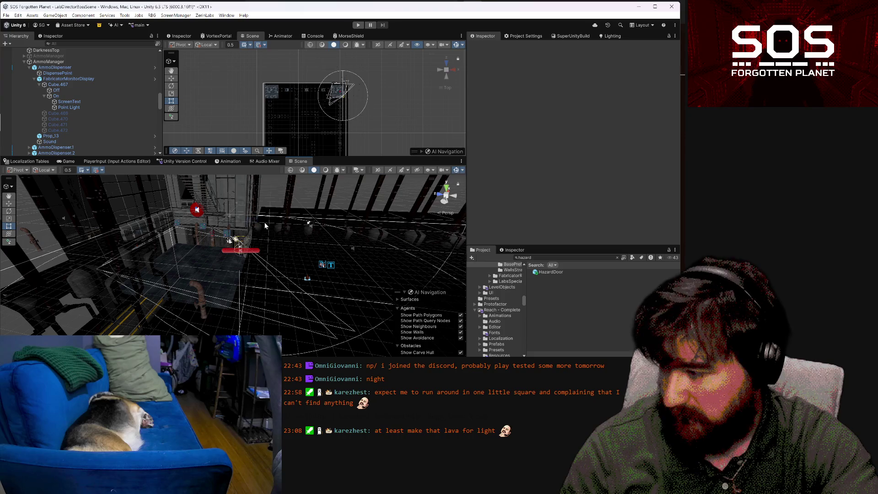
pyautogui.click(264, 223)
pyautogui.moveTo(268, 264)
pyautogui.mouseDown()
pyautogui.moveTo(160, 315)
pyautogui.moveTo(218, 273)
pyautogui.moveTo(220, 260)
pyautogui.mouseUp()
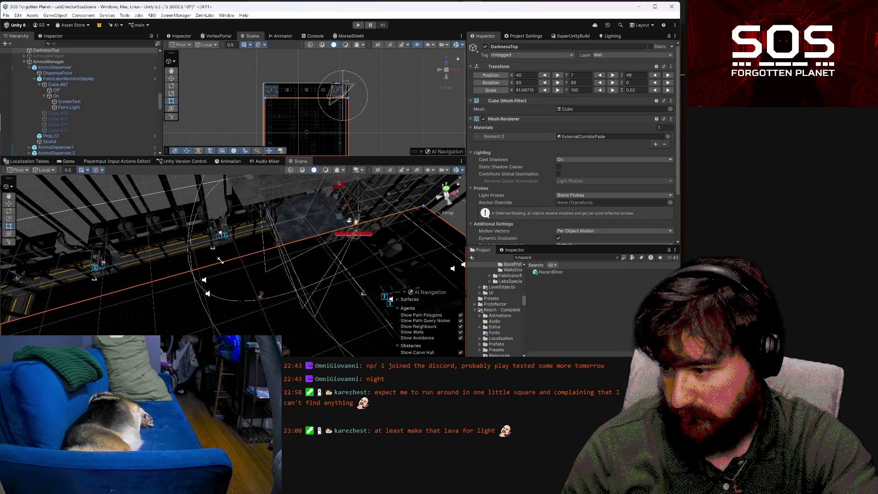
pyautogui.moveTo(304, 293)
pyautogui.mouseDown()
pyautogui.moveTo(431, 228)
pyautogui.moveTo(218, 273)
pyautogui.mouseUp()
# Duplicate DarknessTop and widen the DarknessTop.1 copy over another stretch of the arena
pyautogui.hotkey('ctrl', 'd')
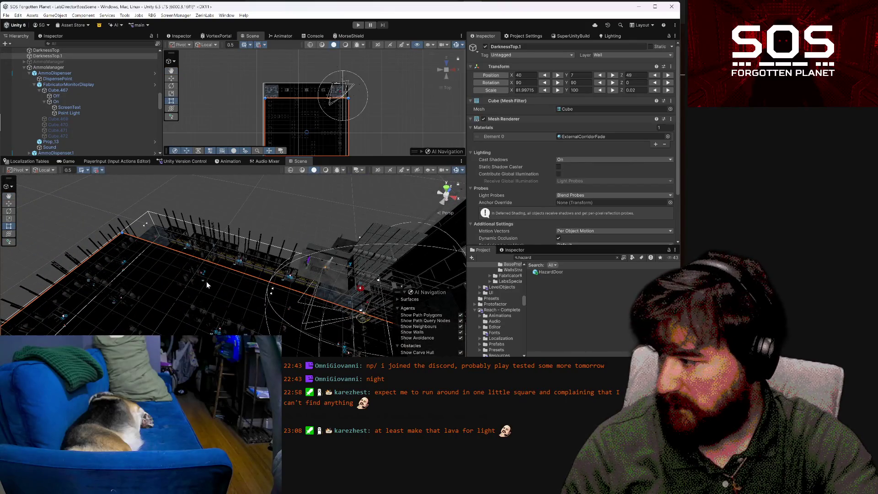
pyautogui.click(214, 271)
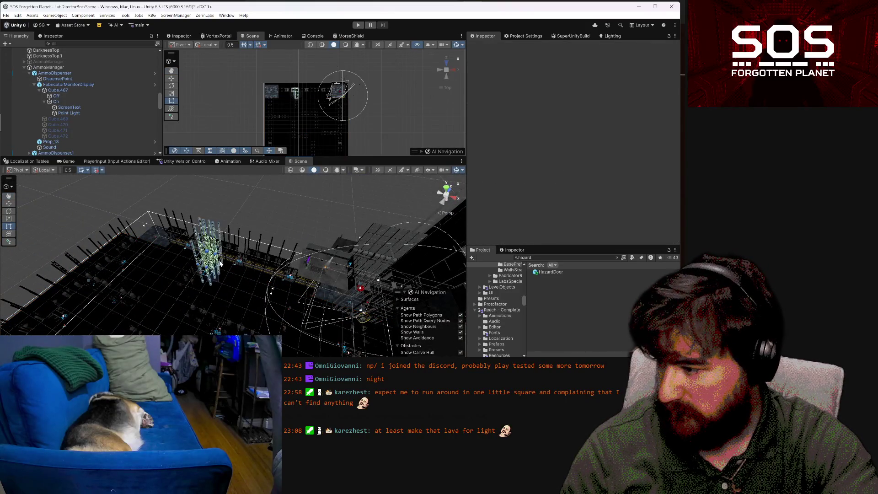
pyautogui.click(220, 303)
pyautogui.moveTo(196, 300); pyautogui.dragTo(210, 277)
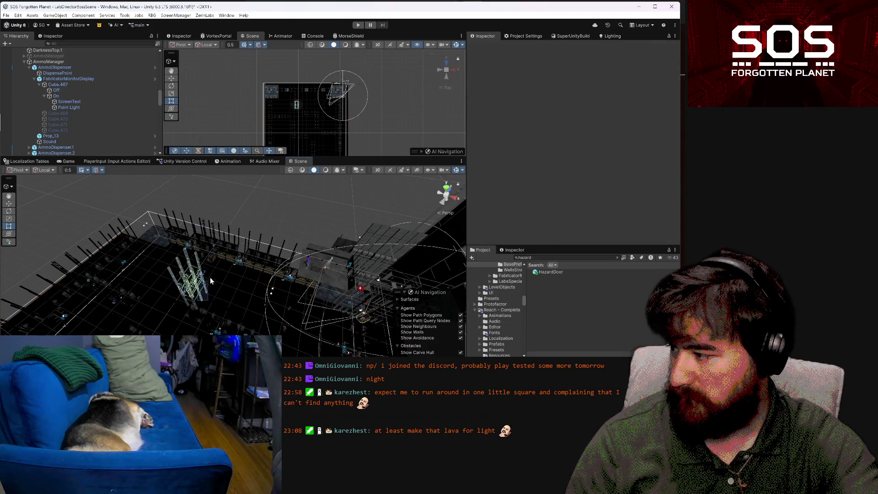
pyautogui.click(153, 260)
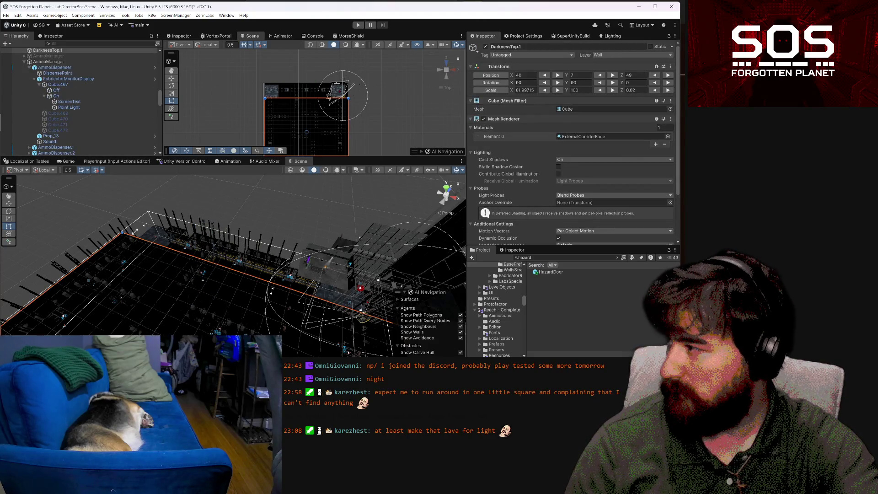
pyautogui.moveTo(149, 241)
pyautogui.mouseDown()
pyautogui.moveTo(195, 216)
pyautogui.moveTo(283, 255)
pyautogui.moveTo(298, 243)
pyautogui.moveTo(254, 259)
pyautogui.mouseUp()
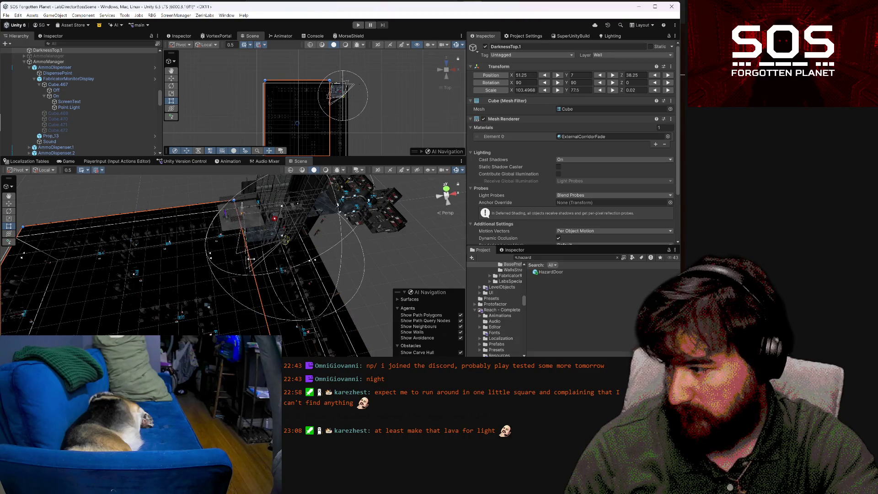
pyautogui.moveTo(260, 266)
pyautogui.mouseDown()
pyautogui.moveTo(238, 214)
pyautogui.moveTo(223, 233)
pyautogui.moveTo(246, 284)
pyautogui.moveTo(286, 277)
pyautogui.moveTo(278, 287)
pyautogui.moveTo(301, 300)
pyautogui.moveTo(109, 269)
pyautogui.moveTo(625, 307)
pyautogui.moveTo(591, 325)
pyautogui.moveTo(456, 303)
pyautogui.moveTo(172, 285)
pyautogui.moveTo(182, 285)
pyautogui.moveTo(181, 263)
pyautogui.moveTo(202, 296)
pyautogui.moveTo(178, 256)
pyautogui.moveTo(126, 229)
pyautogui.moveTo(247, 151)
pyautogui.moveTo(213, 187)
pyautogui.moveTo(318, 206)
pyautogui.moveTo(225, 202)
pyautogui.moveTo(167, 263)
pyautogui.mouseUp()
pyautogui.moveTo(224, 274); pyautogui.dragTo(224, 274)
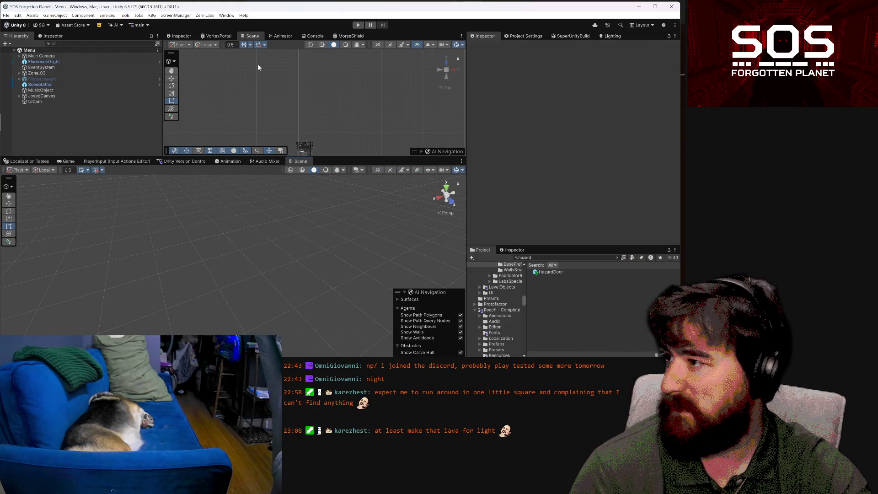
# Enter play mode, dismiss the demo greeting, and load the Day 1 save slot
pyautogui.click(358, 24)
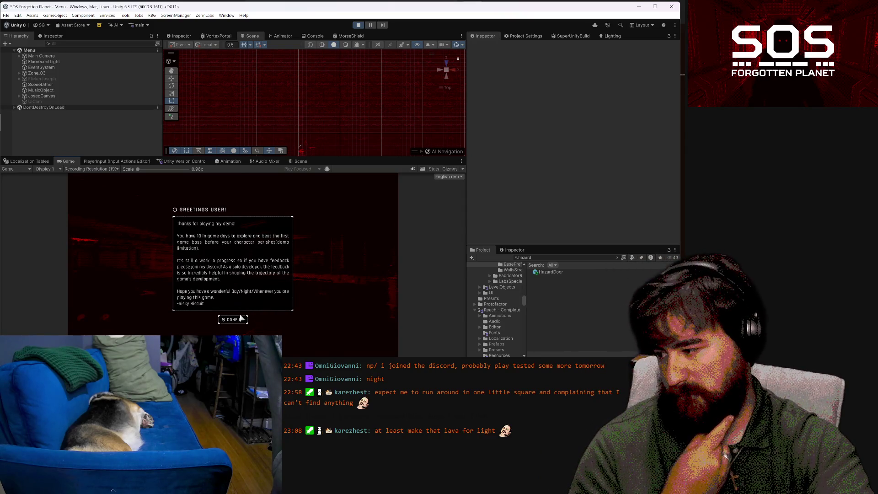
pyautogui.click(241, 319)
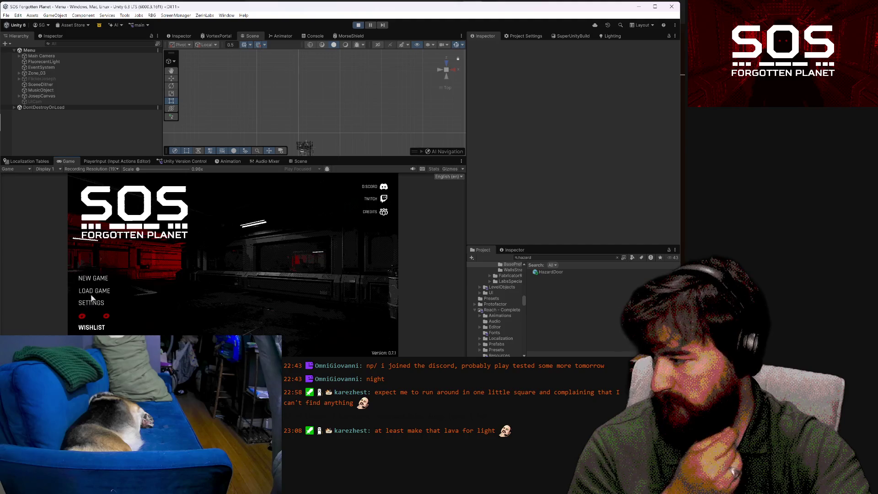
pyautogui.click(110, 289)
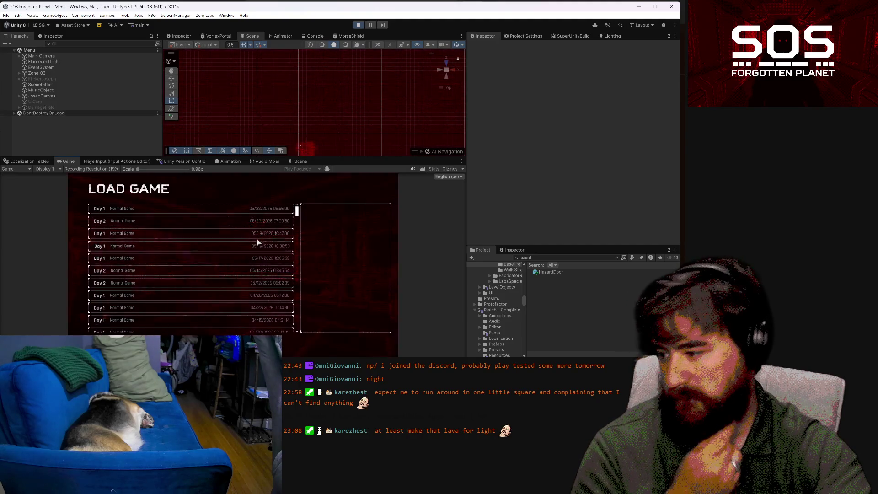
pyautogui.click(254, 208)
pyautogui.click(346, 325)
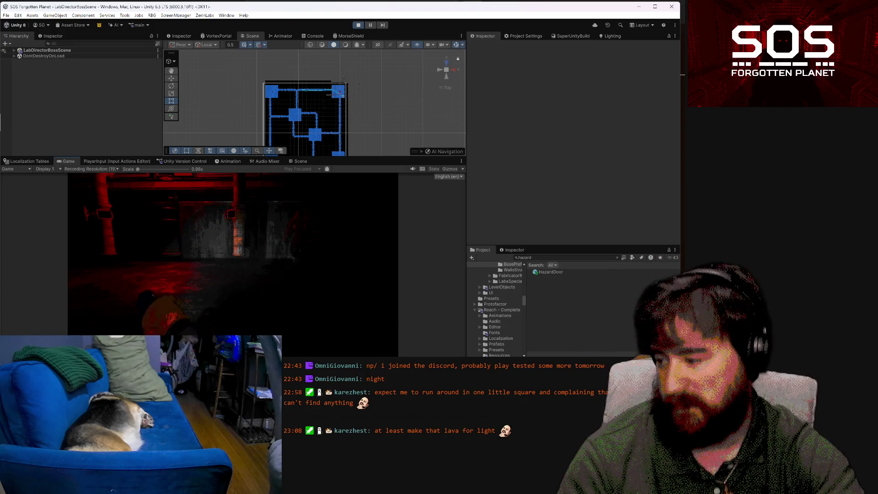
# Advance the boss dialogue, pause and resume the game twice, then show the Scene view
pyautogui.click(231, 262)
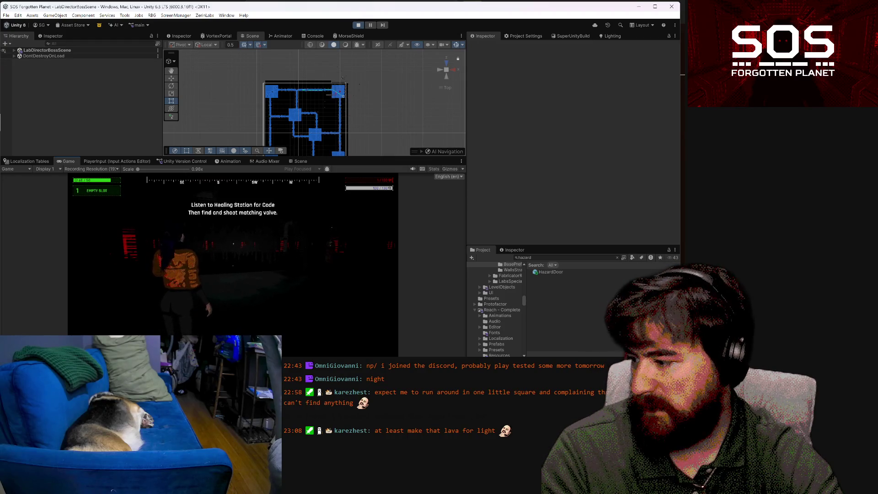
pyautogui.press('Escape')
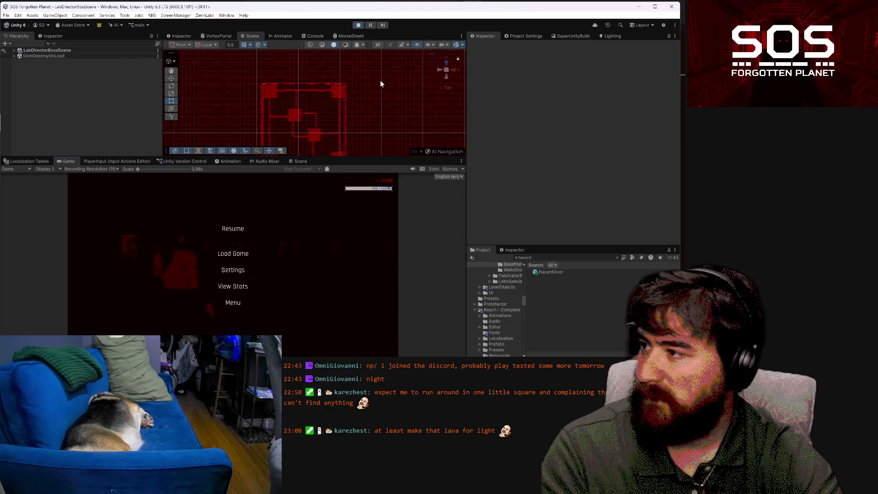
pyautogui.press('Escape')
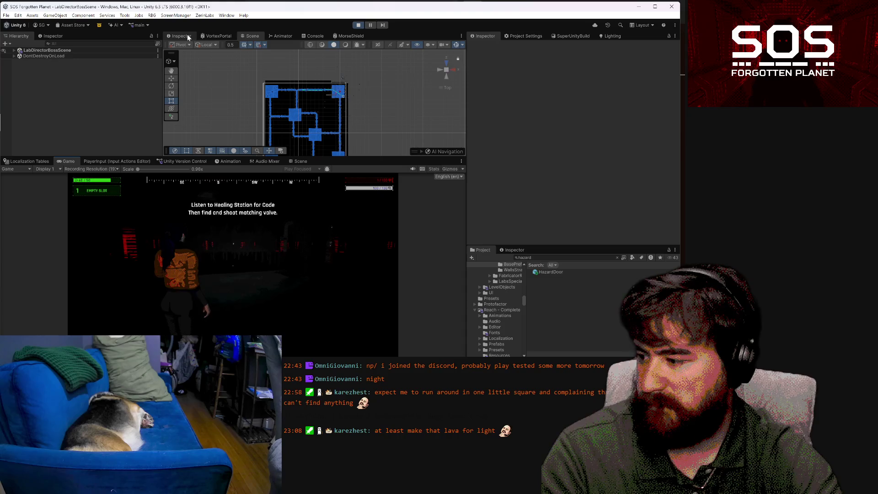
pyautogui.press('Escape')
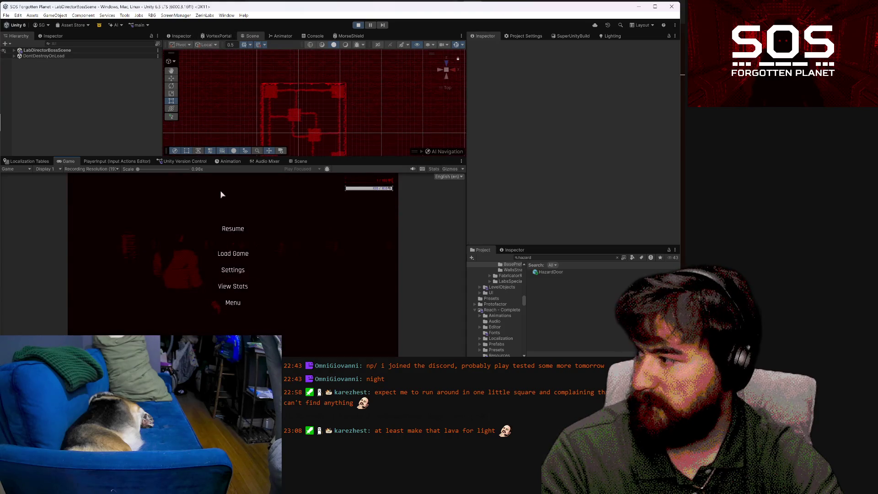
pyautogui.press('Escape')
pyautogui.click(297, 161)
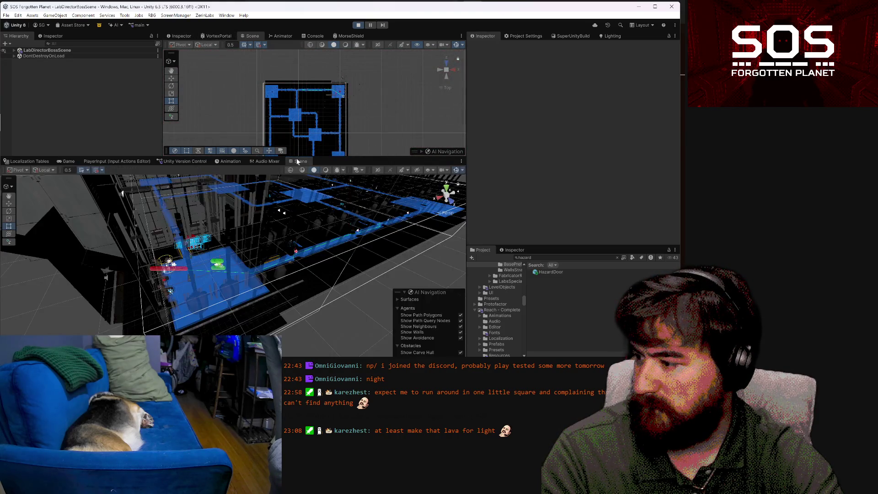
# Select the DarknessBottom plane and open the ExternalCorridorFade material in the Inspector
pyautogui.moveTo(305, 302)
pyautogui.mouseDown()
pyautogui.moveTo(327, 281)
pyautogui.moveTo(277, 310)
pyautogui.mouseUp()
pyautogui.click(319, 281)
pyautogui.click(600, 136)
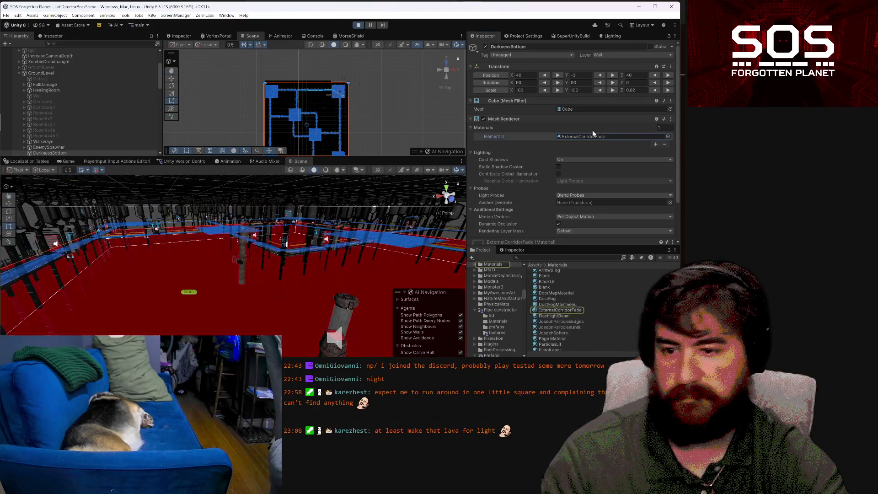
pyautogui.click(552, 310)
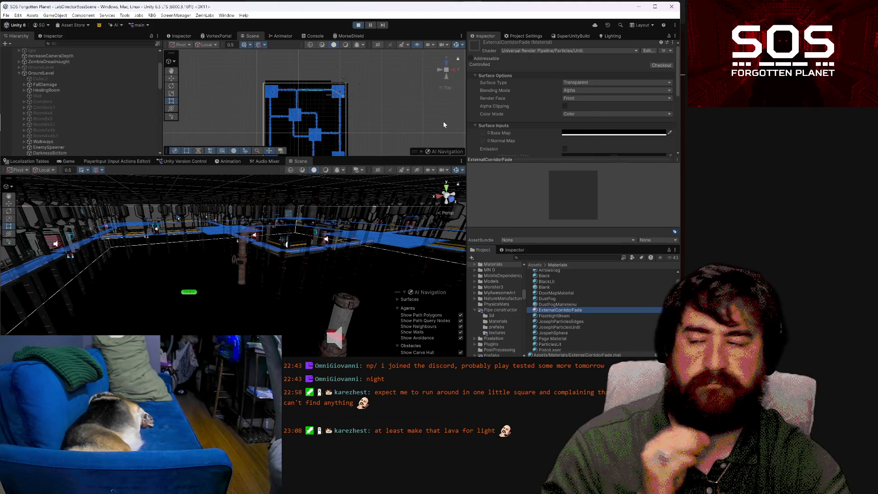
# Return to the Game view, bring up the in-game pause menu and pause the editor
pyautogui.click(65, 160)
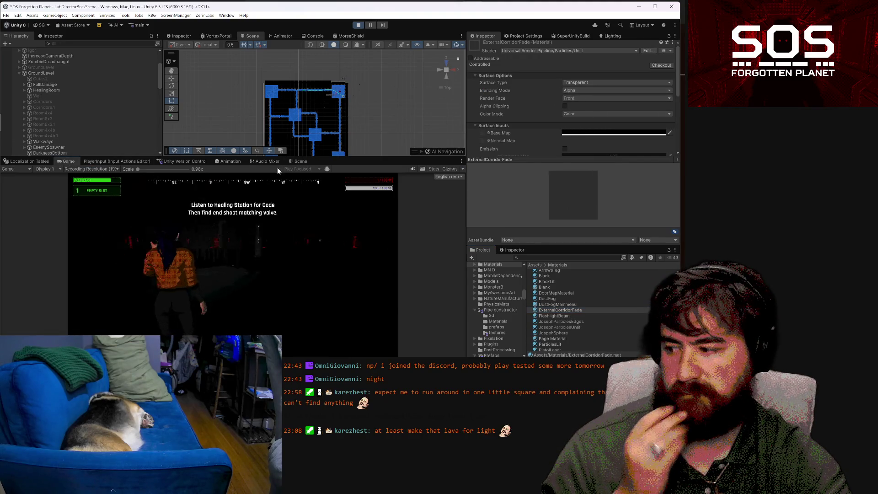
pyautogui.click(244, 212)
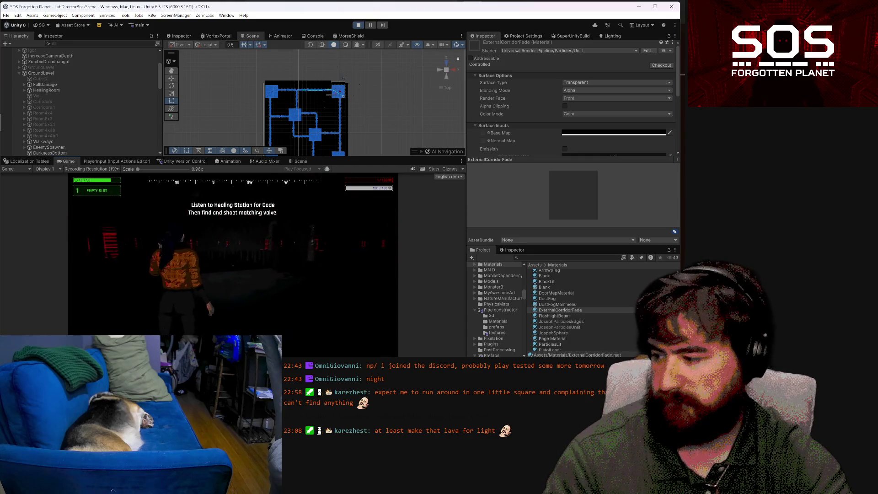
pyautogui.press('Escape')
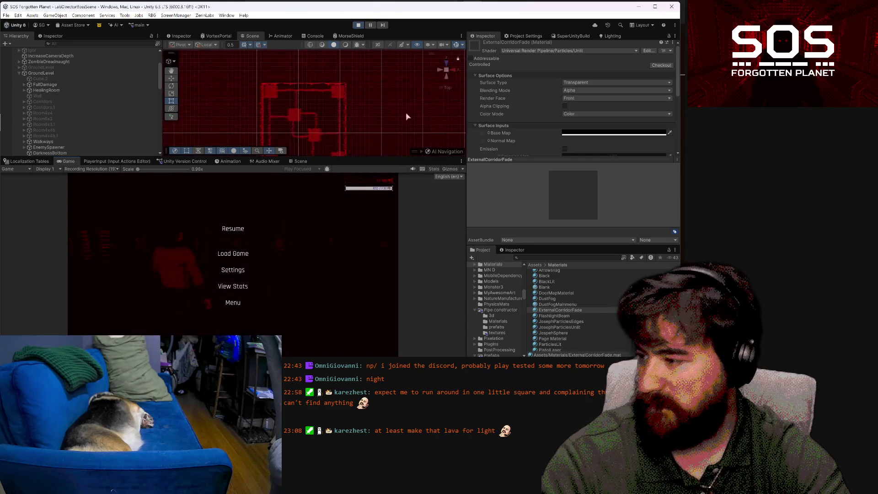
pyautogui.click(369, 23)
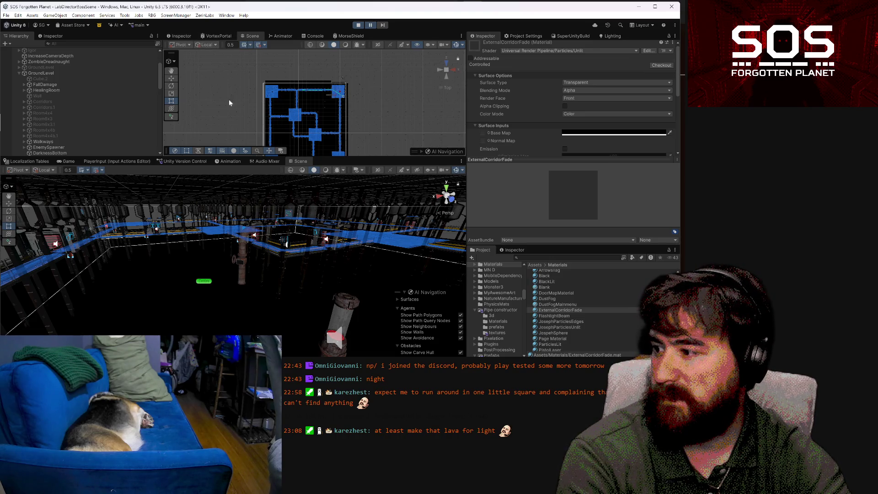
pyautogui.click(61, 162)
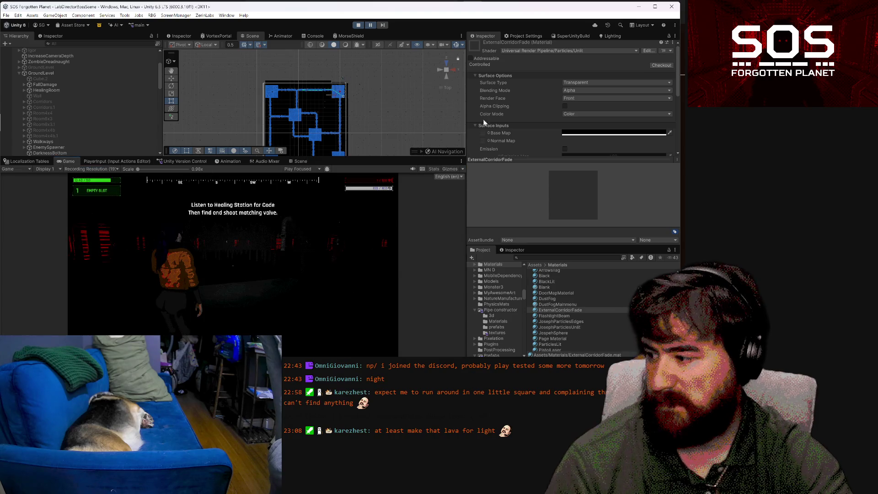
# Drag ExternalCorridorFade's Sorting Priority from 17 down to 0, then resume the playtest
pyautogui.scroll(-10, 611, 108)
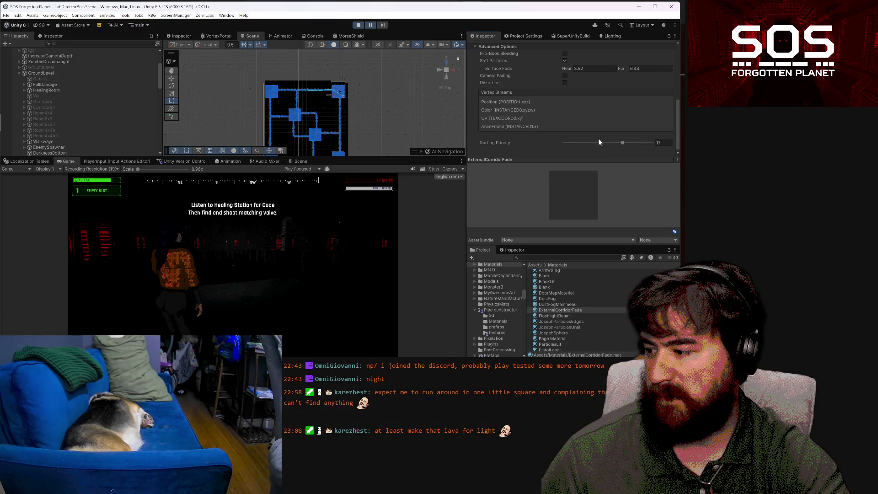
pyautogui.moveTo(621, 143); pyautogui.dragTo(603, 145)
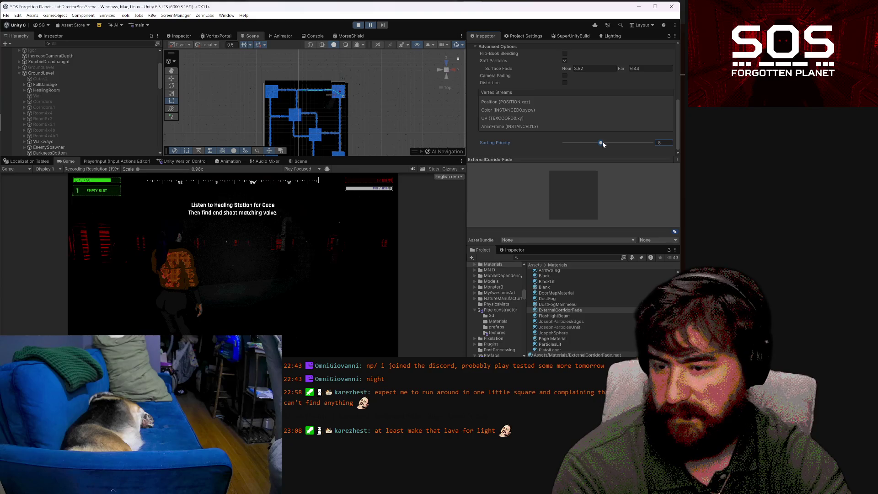
pyautogui.moveTo(609, 143); pyautogui.dragTo(610, 144)
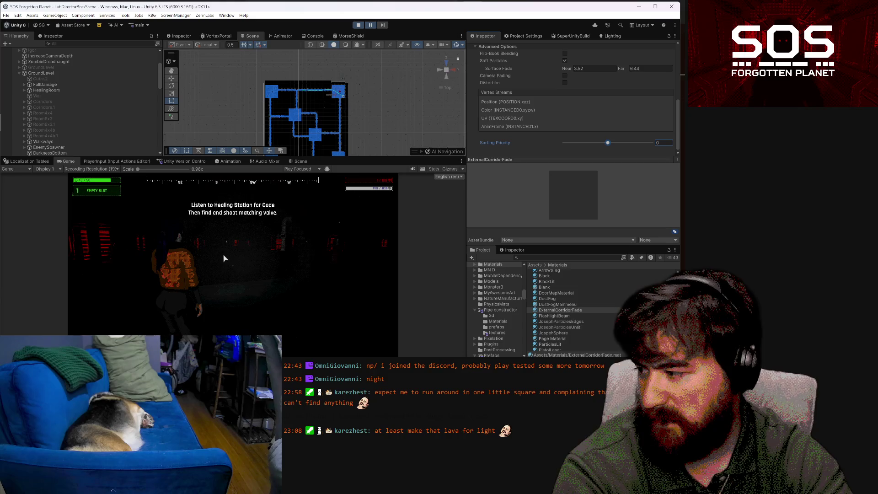
pyautogui.click(413, 233)
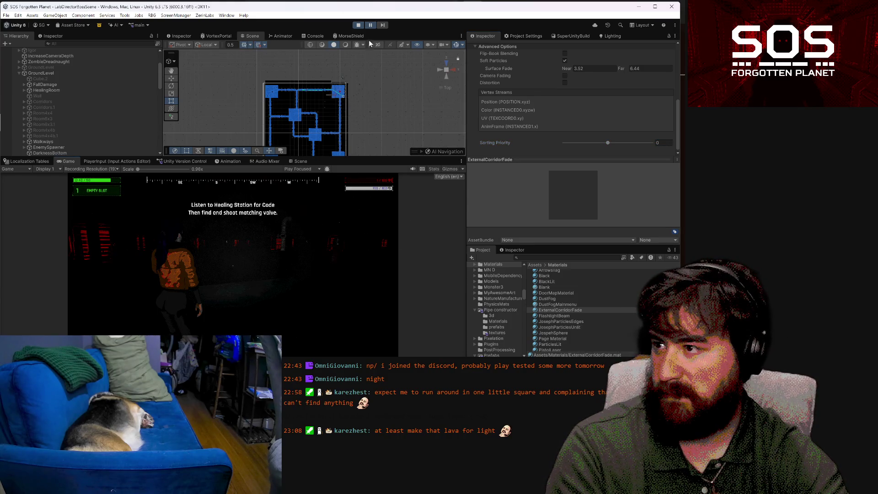
pyautogui.click(370, 25)
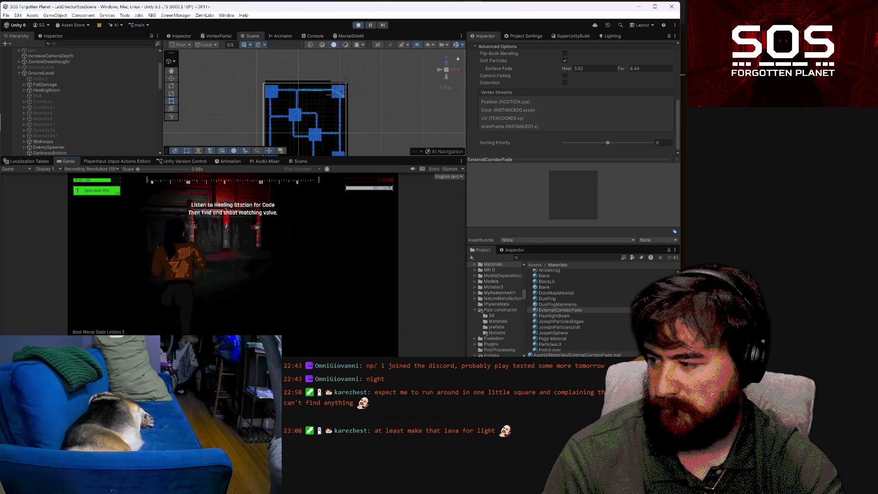
# Resume from the pause menu, walk to the red valve pipe and activate it with E
pyautogui.press('Escape')
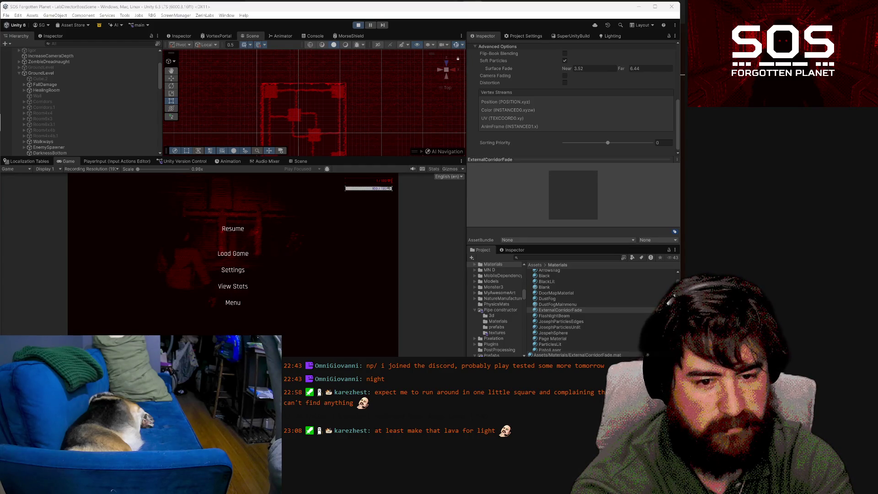
pyautogui.click(233, 228)
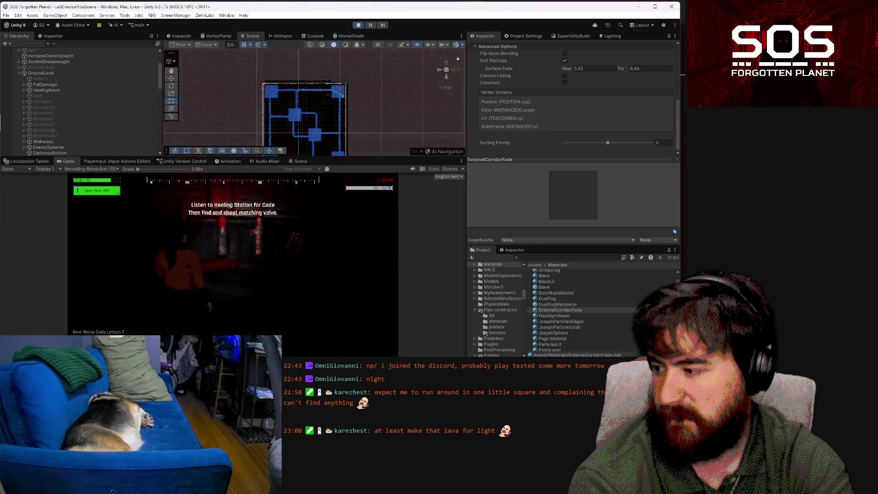
pyautogui.press('w')
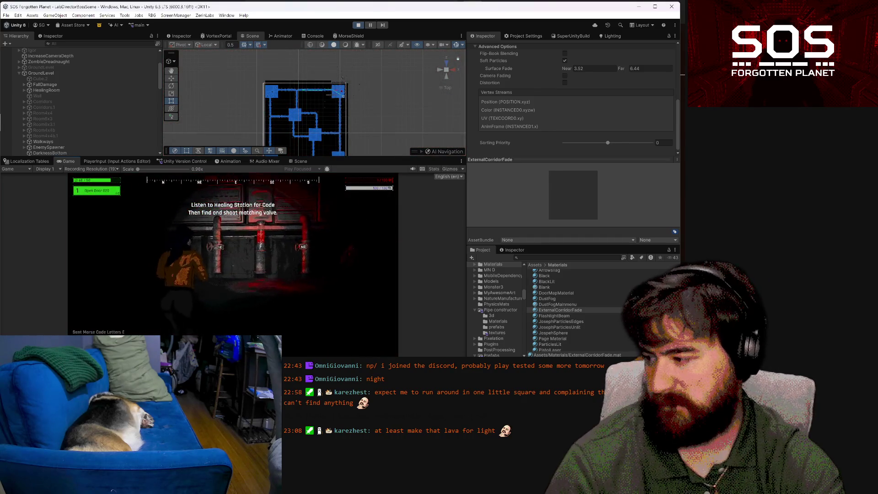
pyautogui.press('w')
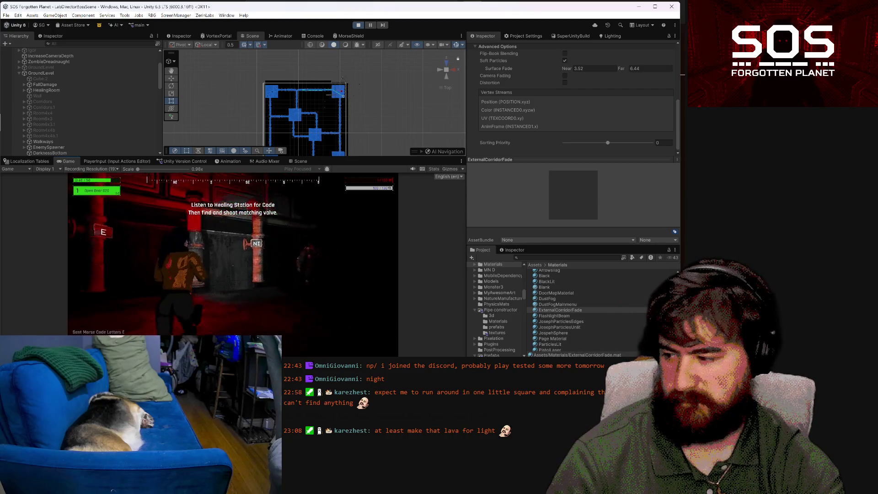
pyautogui.press('w')
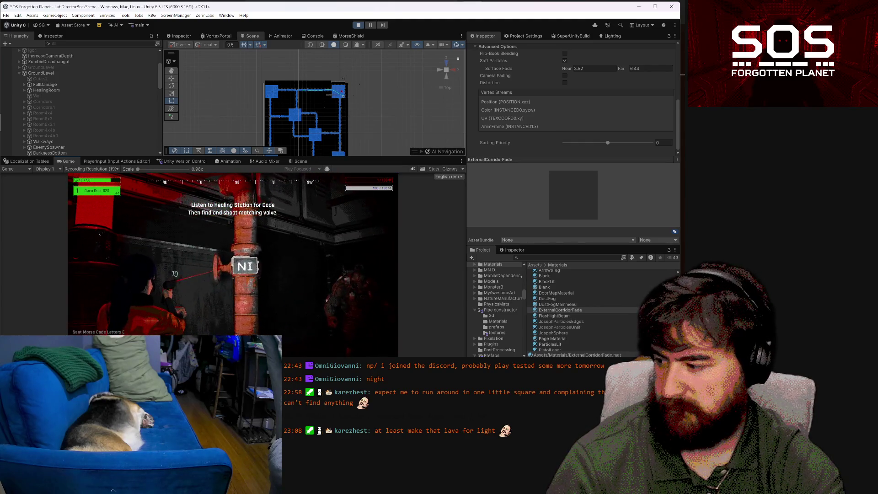
pyautogui.press('w')
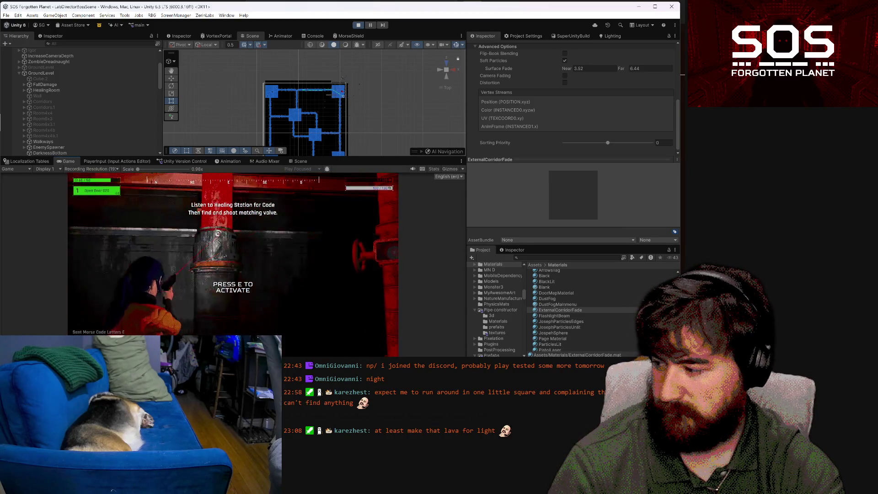
pyautogui.press('e')
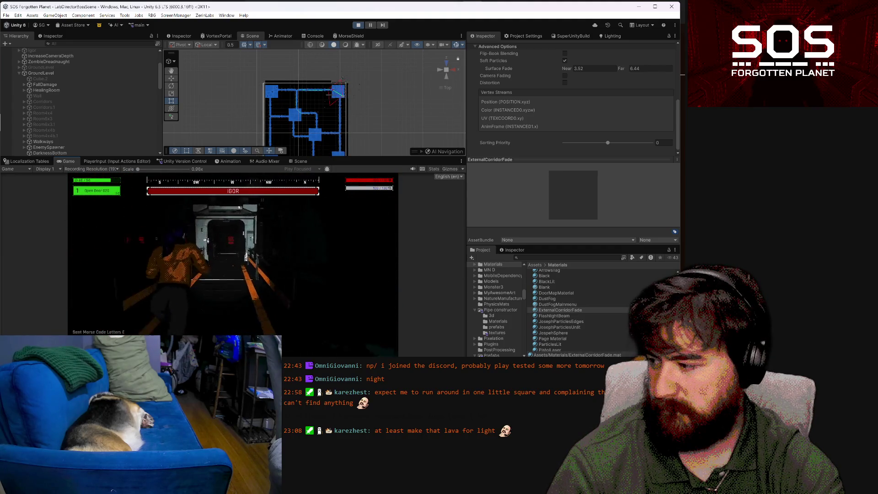
# Flee Igor toward the red laser-barred door and run through it into the dark corridor
pyautogui.press('w')
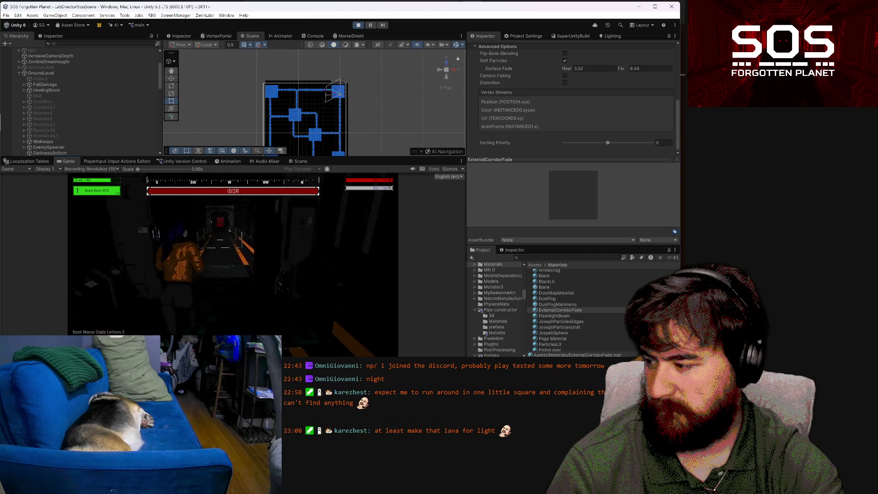
pyautogui.press('w')
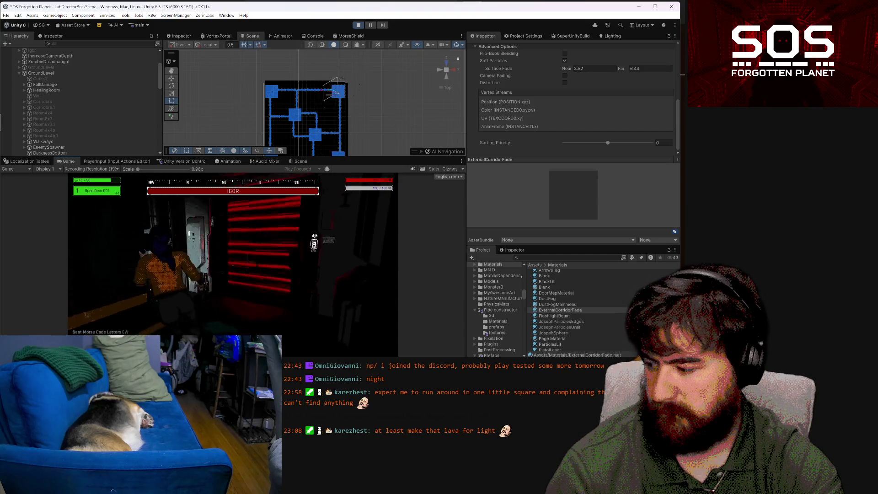
pyautogui.press('w')
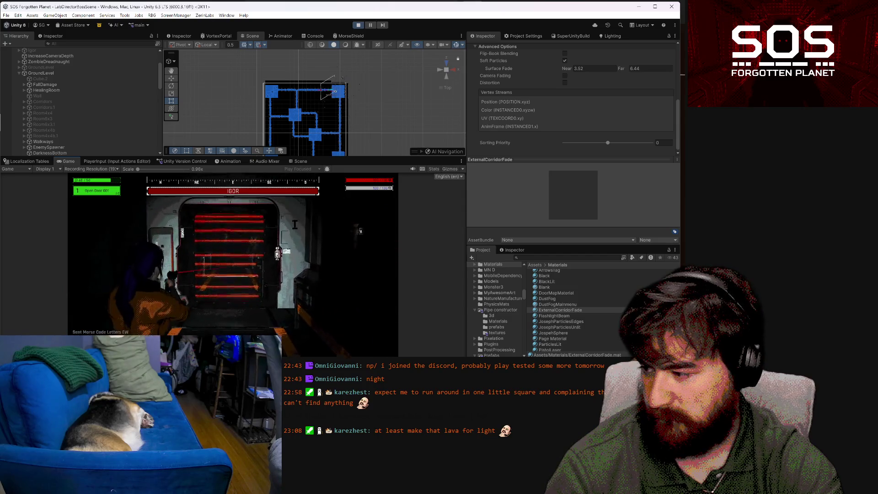
pyautogui.press('w')
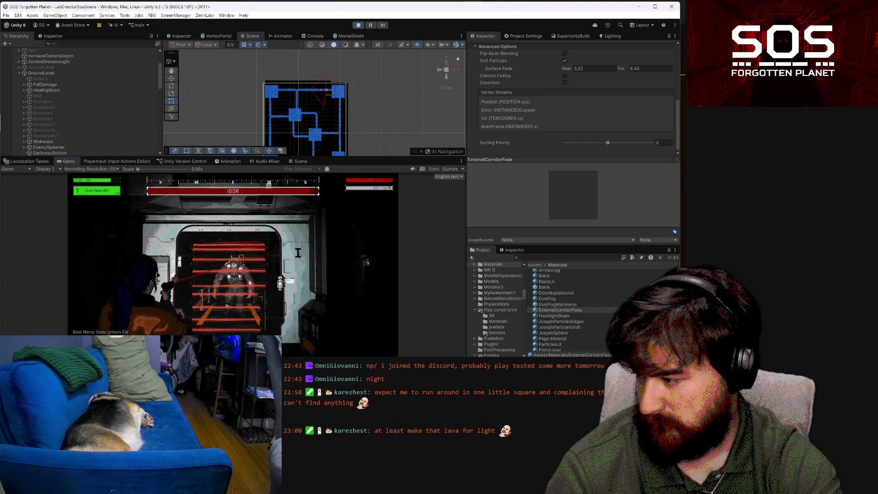
pyautogui.press('w')
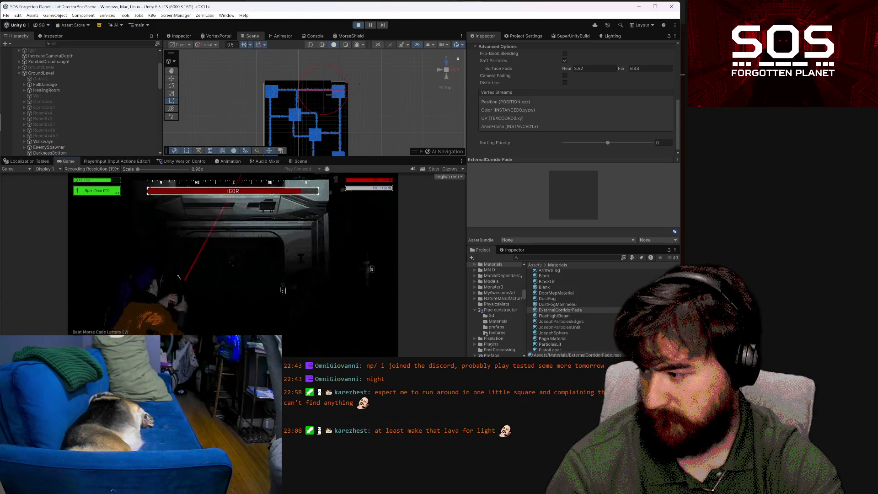
pyautogui.press('w')
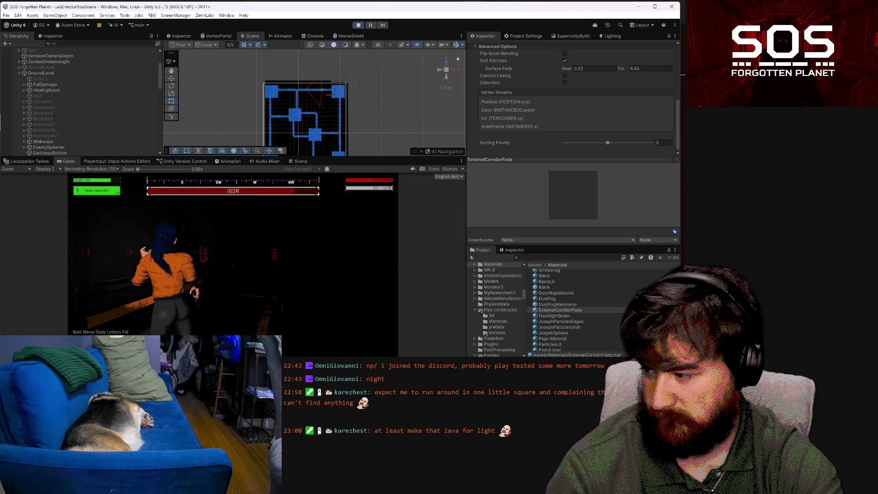
pyautogui.press('w')
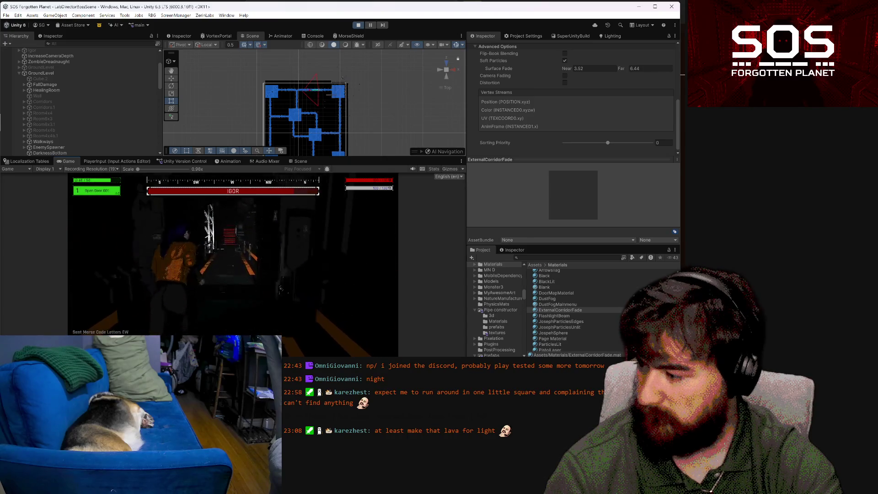
pyautogui.press('w')
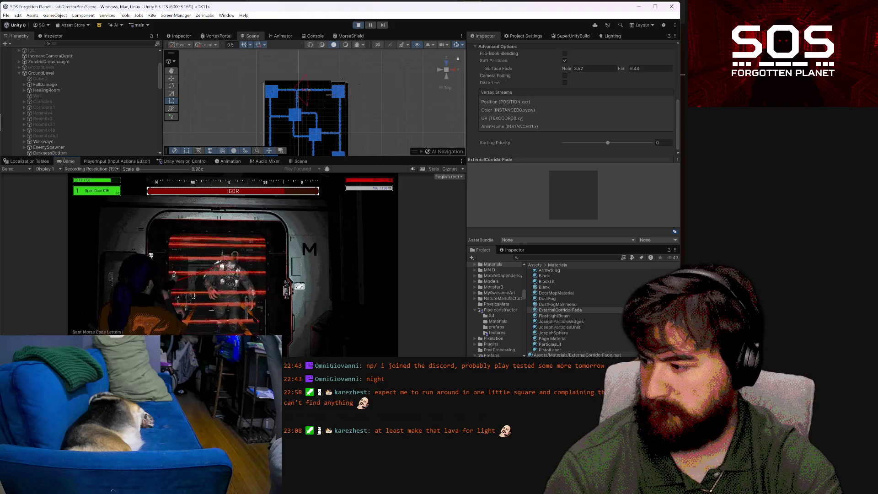
pyautogui.press('s')
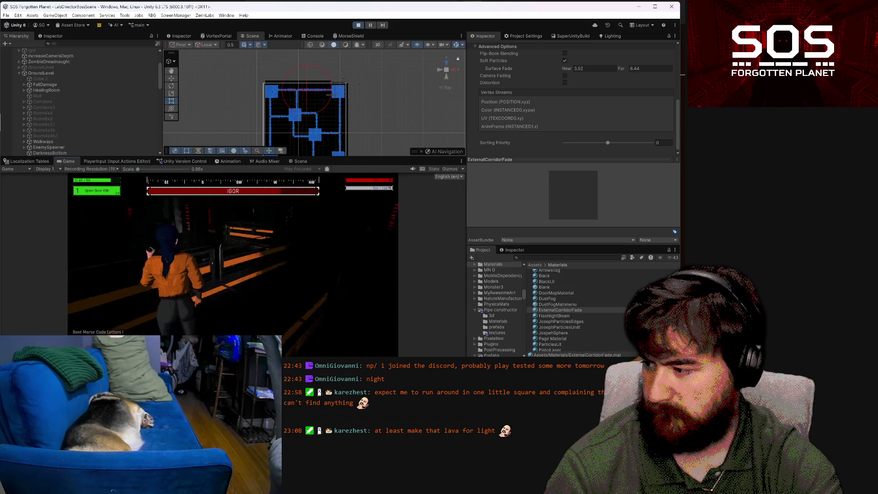
pyautogui.press('w')
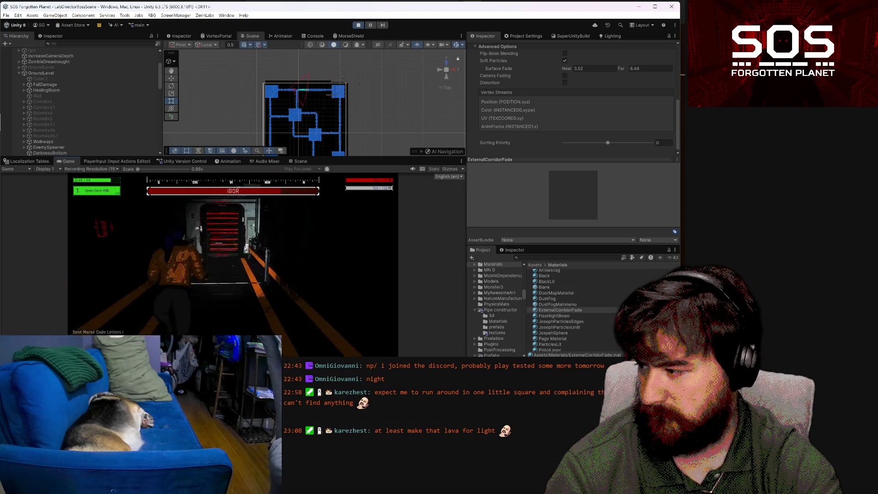
pyautogui.press('w')
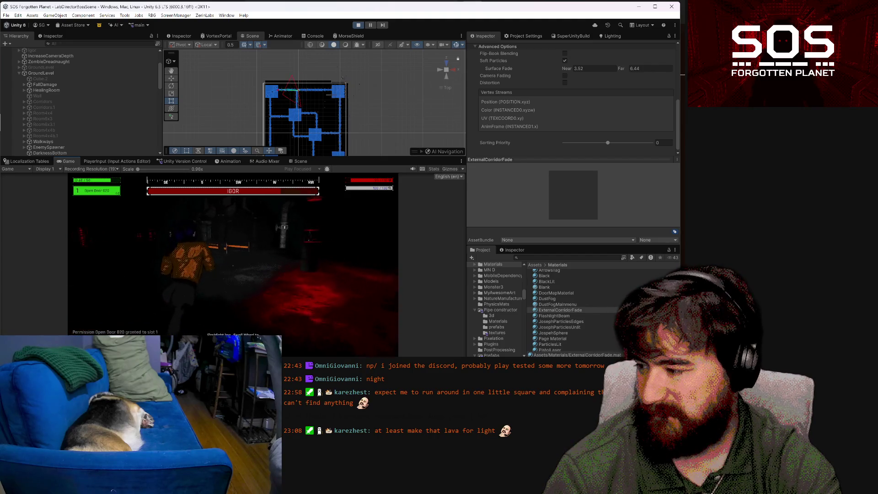
pyautogui.press('w')
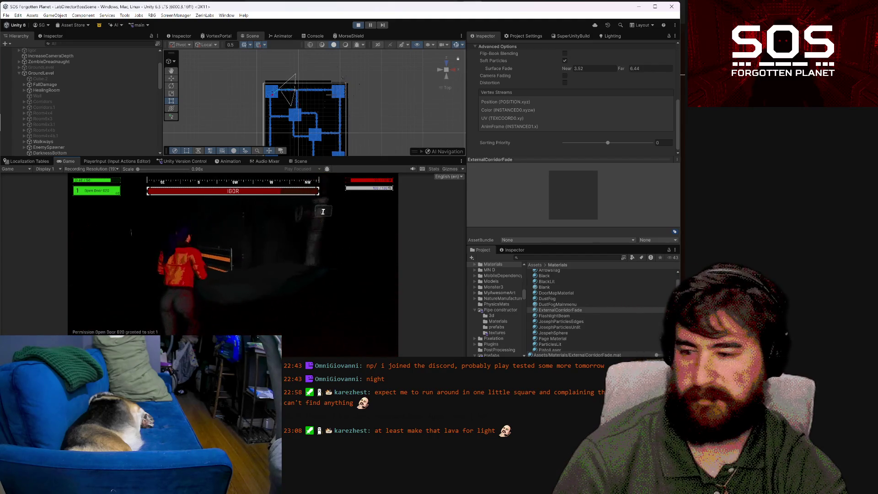